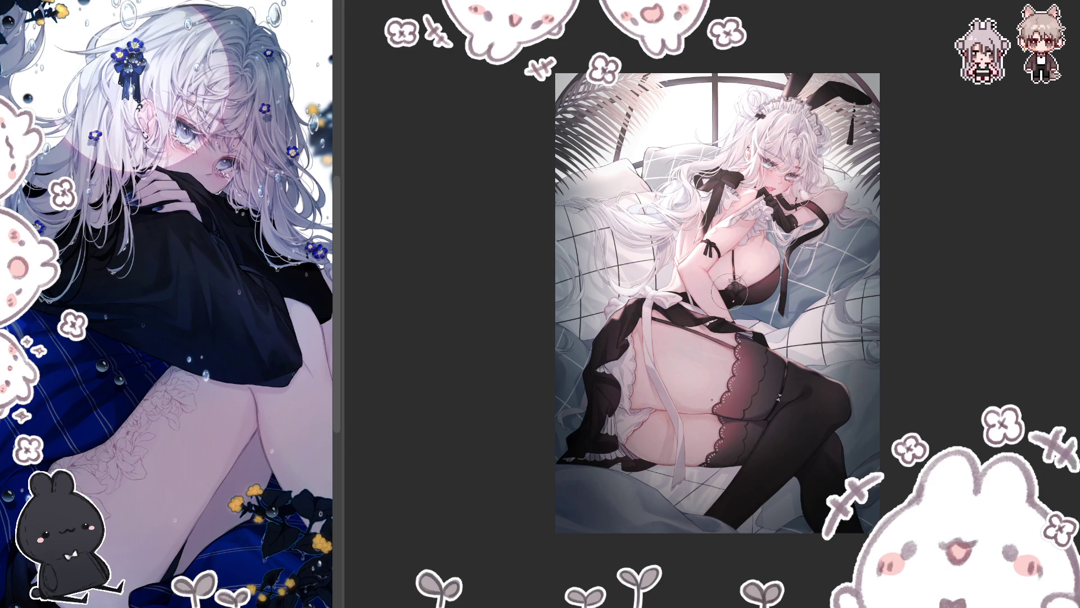
- Mirror the canvas view to check the drawing, then zoom in on the illustration
key("h")
key("ctrl+plus")
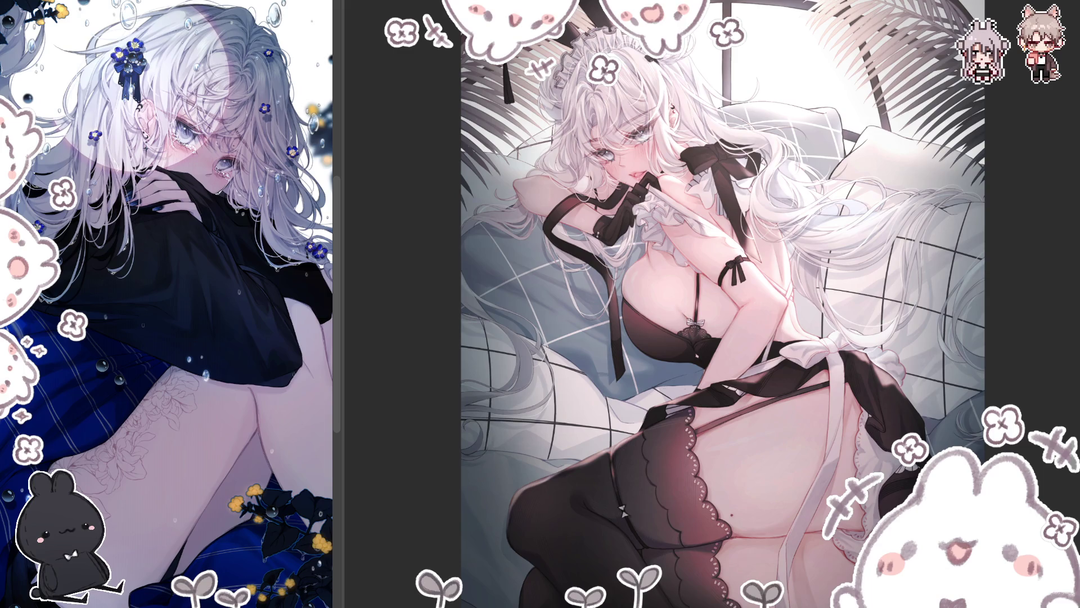
- Zoom in on the torso, ribbons and apron bow, then fit the whole illustration back in the window
scroll(640, 246, "up", 1)
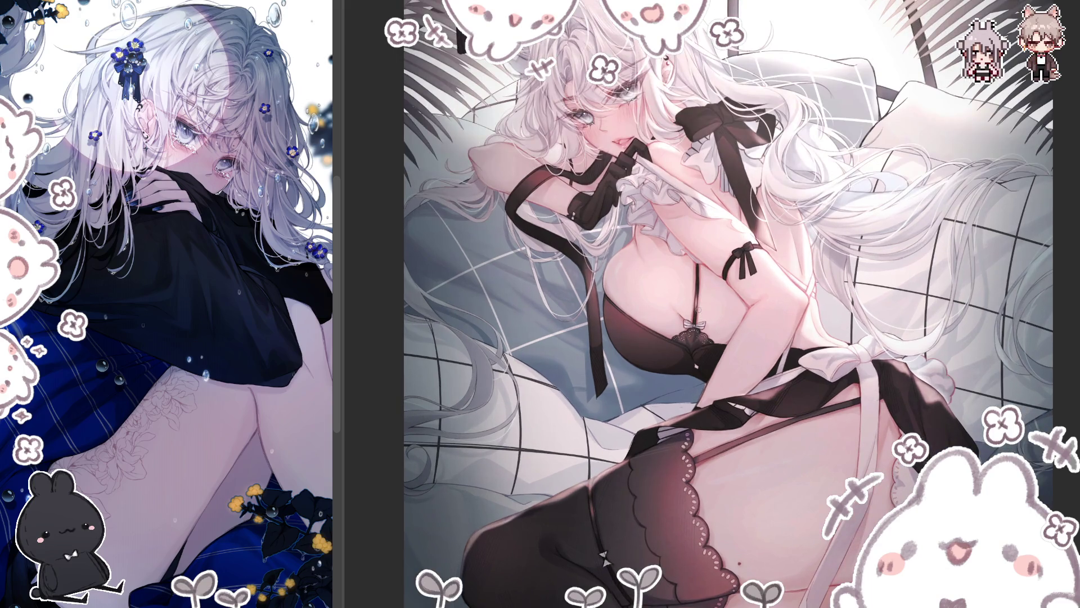
scroll(640, 245, "up", 1)
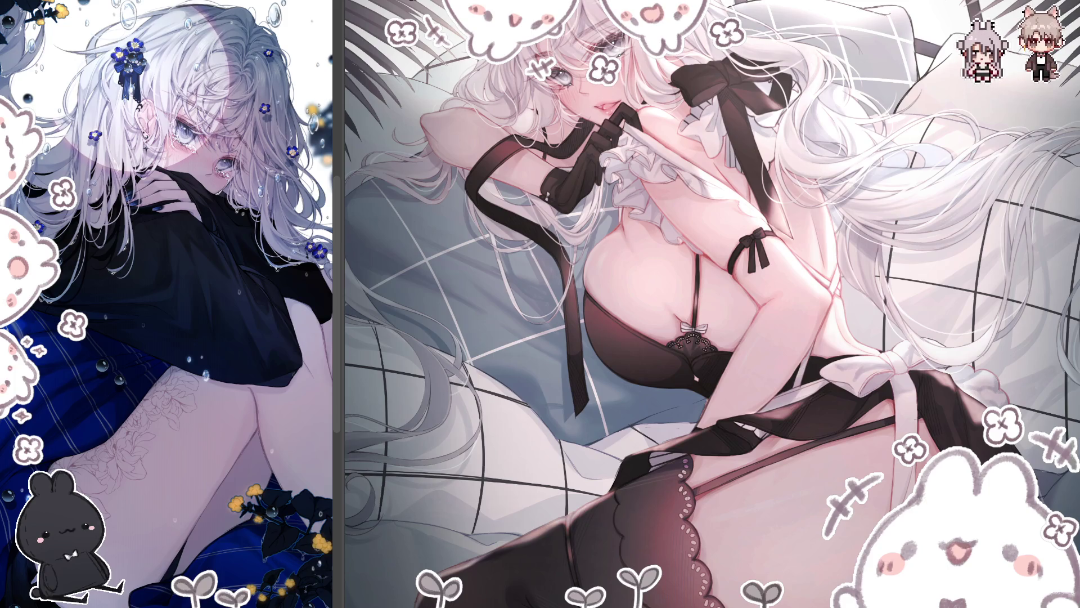
key("ctrl+0")
- Mirror the whole illustration, zoom in on the face, then fit the artwork to the window again
key("m")
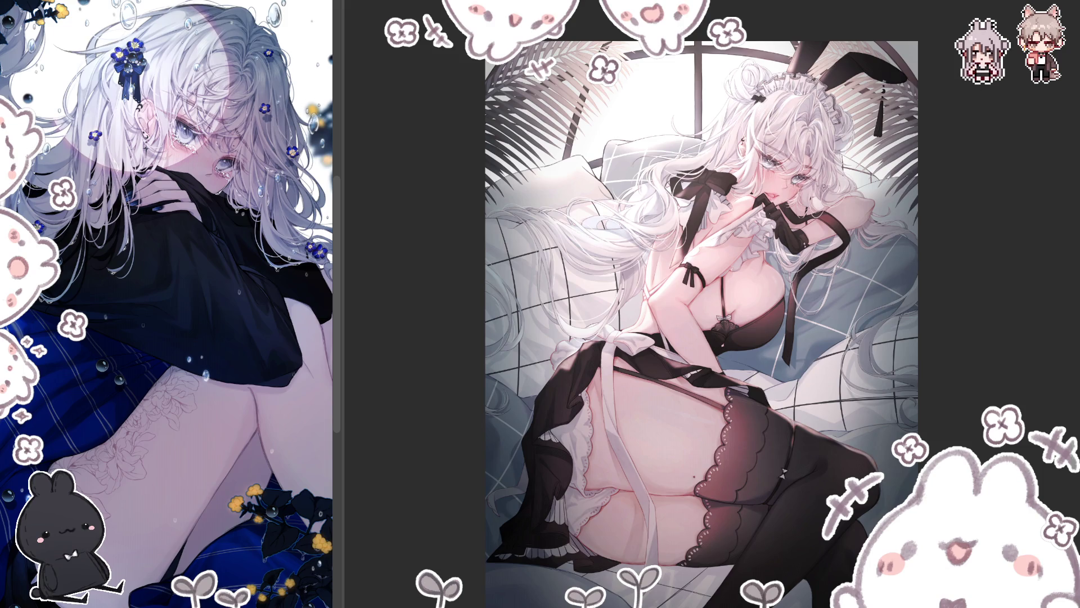
scroll(812, 200, "up", 3)
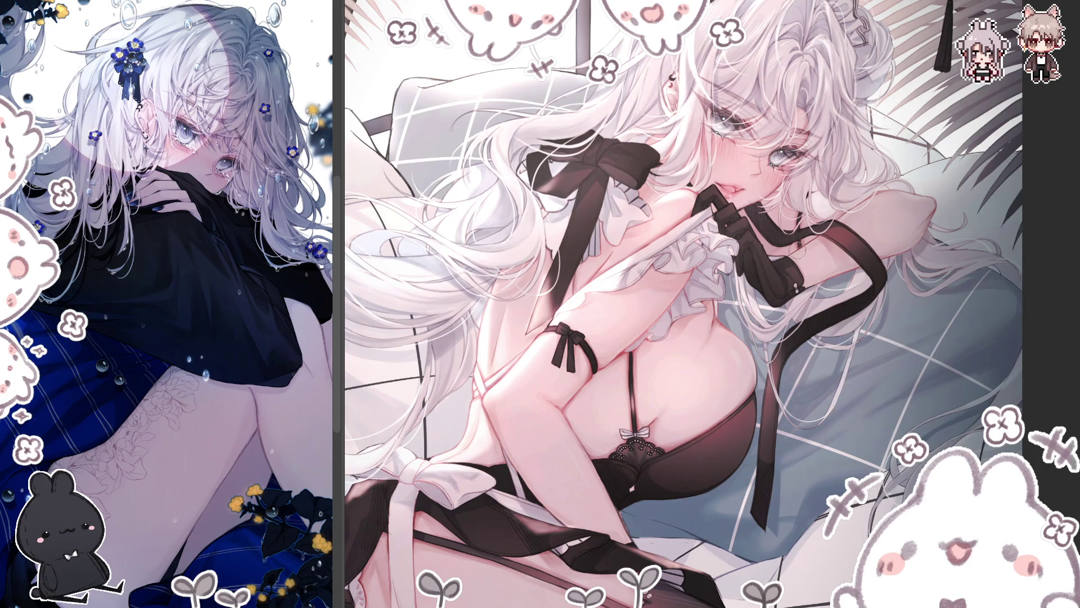
key("ctrl+0")
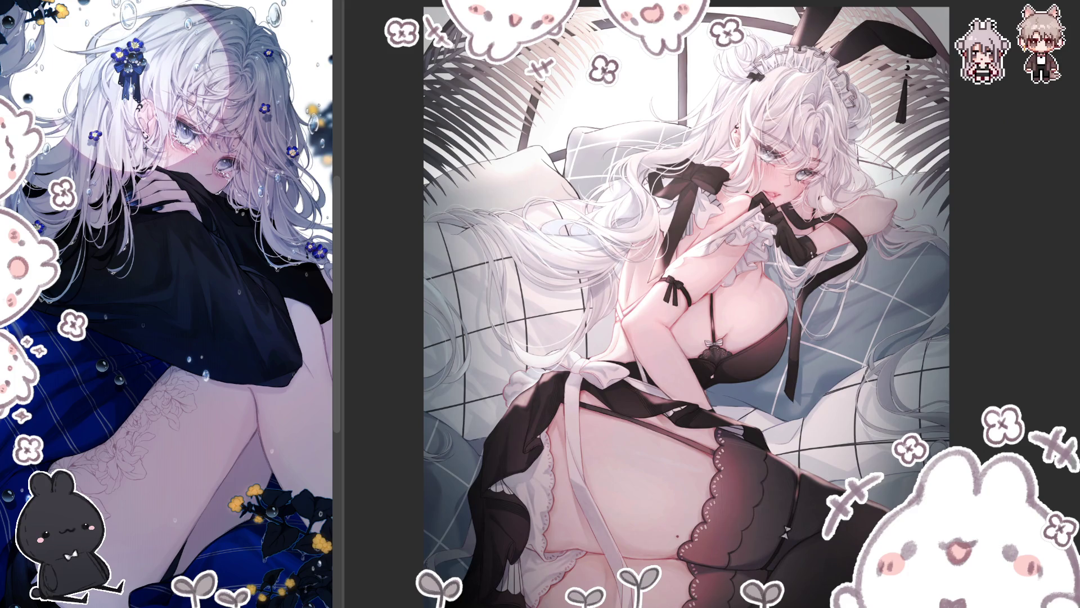
- Mirror the reclining girl's illustration to check its balance, then flip it back to normal
key("h")
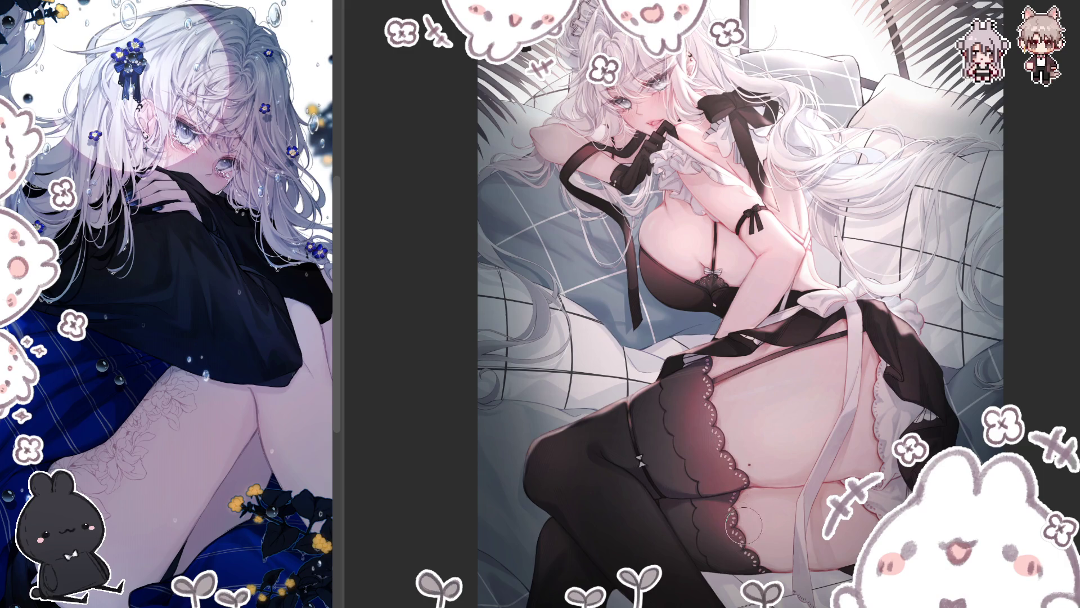
key("m")
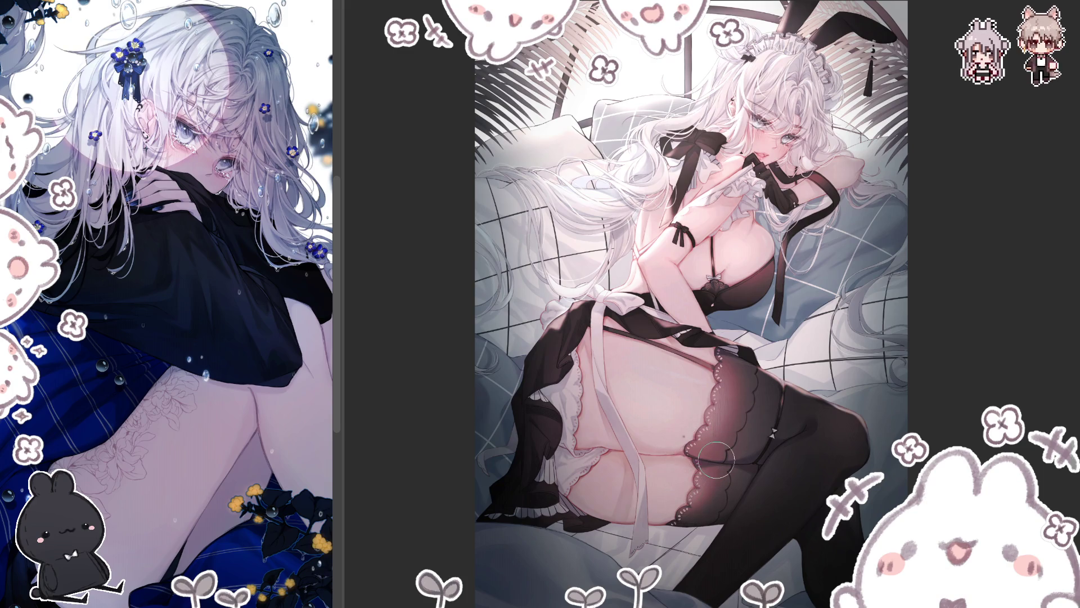
- Mirror and zoom out to judge the overall composition, then restore the normal orientation
key("h")
key("ctrl+minus")
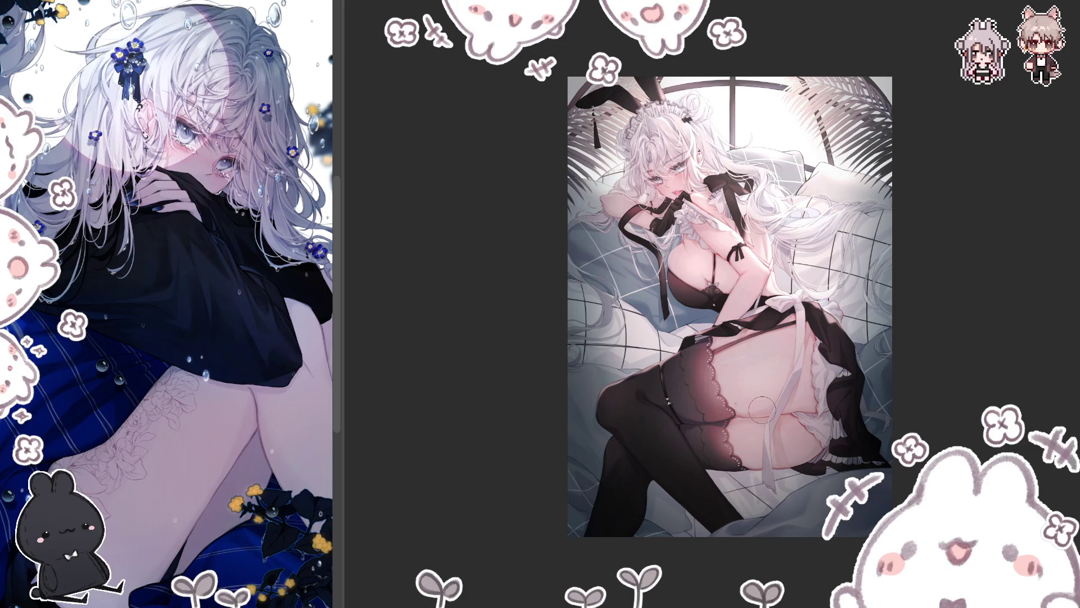
key("h")
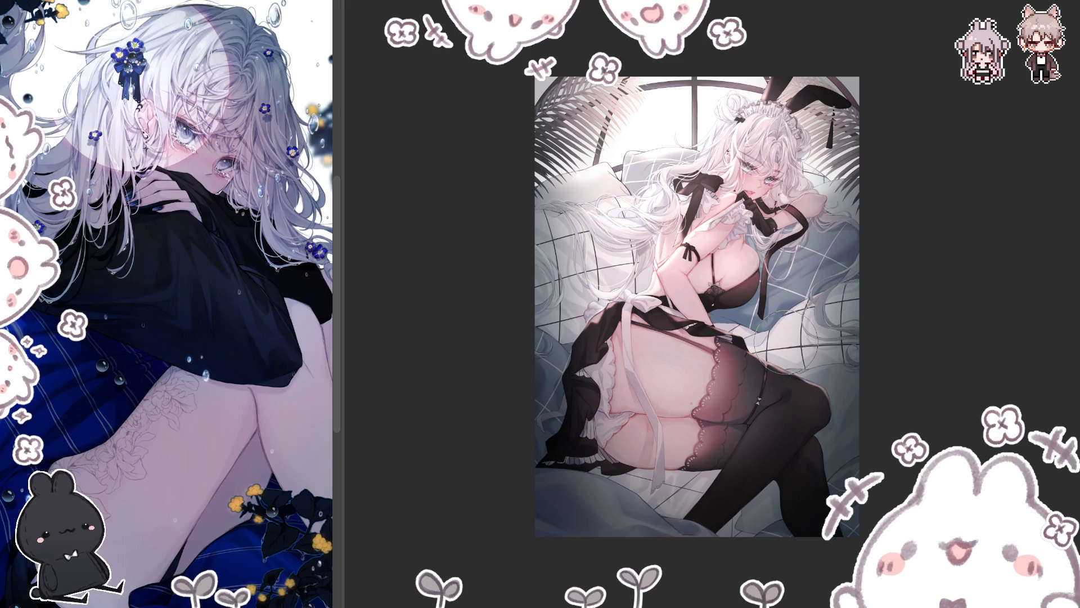
- Flip the canvas view horizontally again and zoom out to see the artwork smaller
key("m")
key("ctrl+minus")
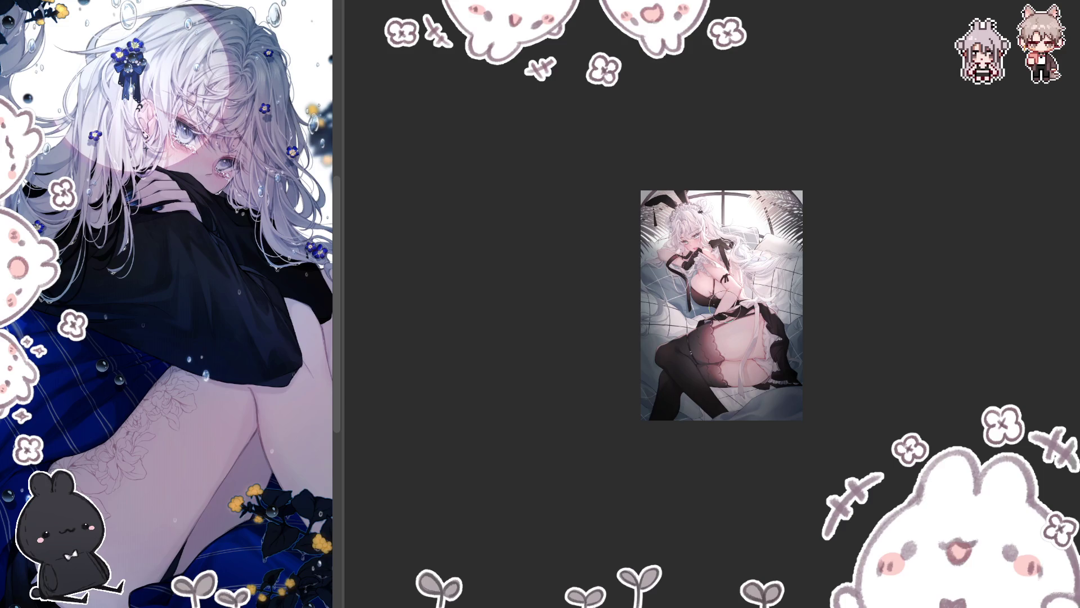
- Enlarge the view of the illustration slightly for closer work on the thigh
scroll(784, 194, "up", 3)
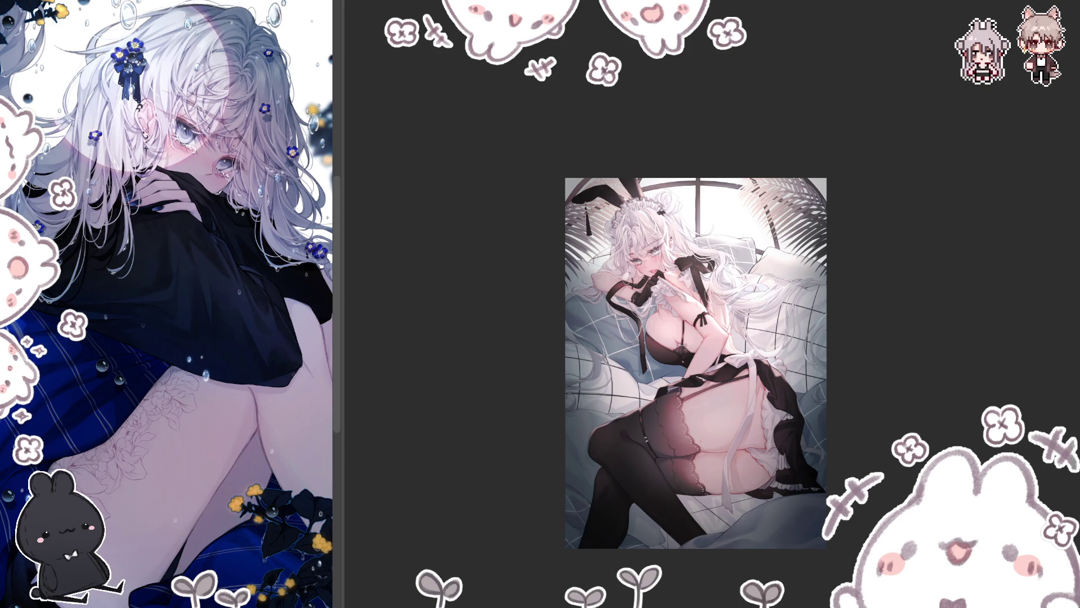
key("ctrl+plus")
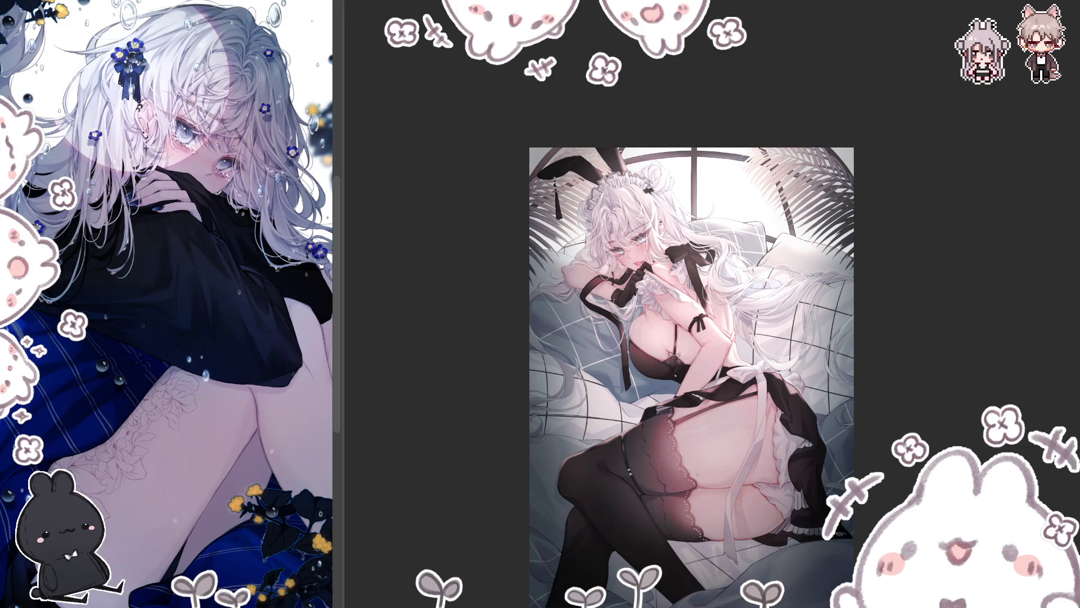
- Mirror the view and compare the stockings with and without the sheer shading
key("m")
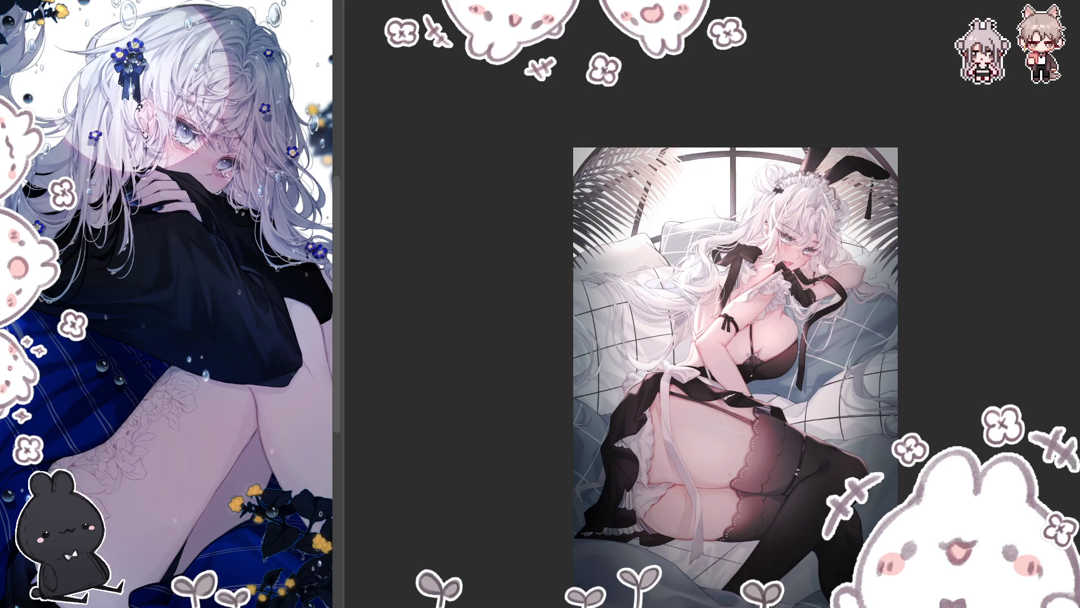
key("ctrl+z")
key("ctrl+y")
key("ctrl+z")
key("ctrl+shift+z")
- Compare the latest thigh-stocking strokes, leaving the lighter patch undone
key("ctrl+z")
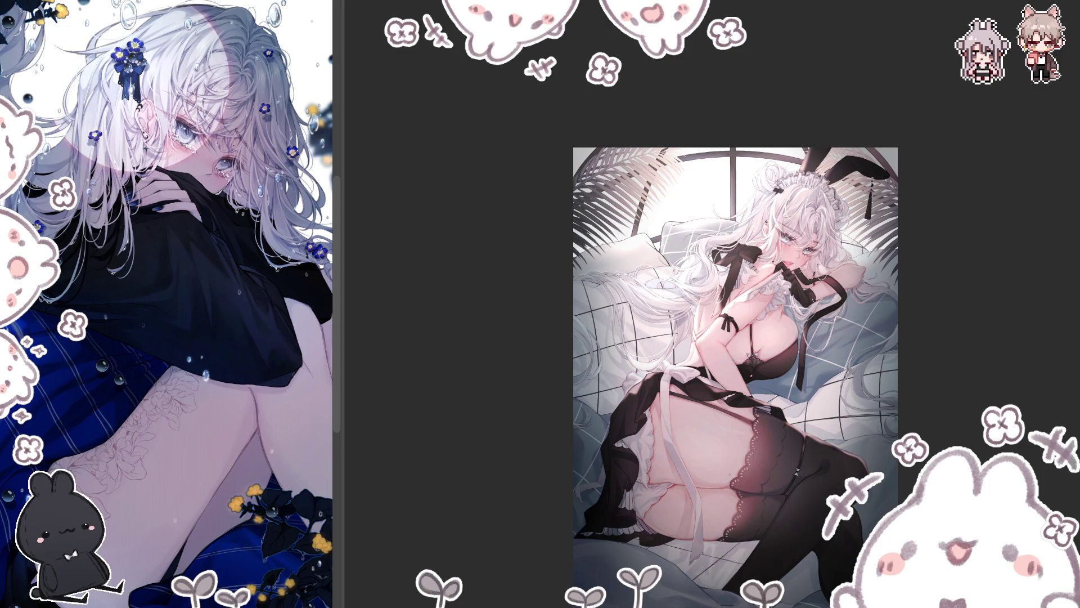
key("ctrl+shift+z")
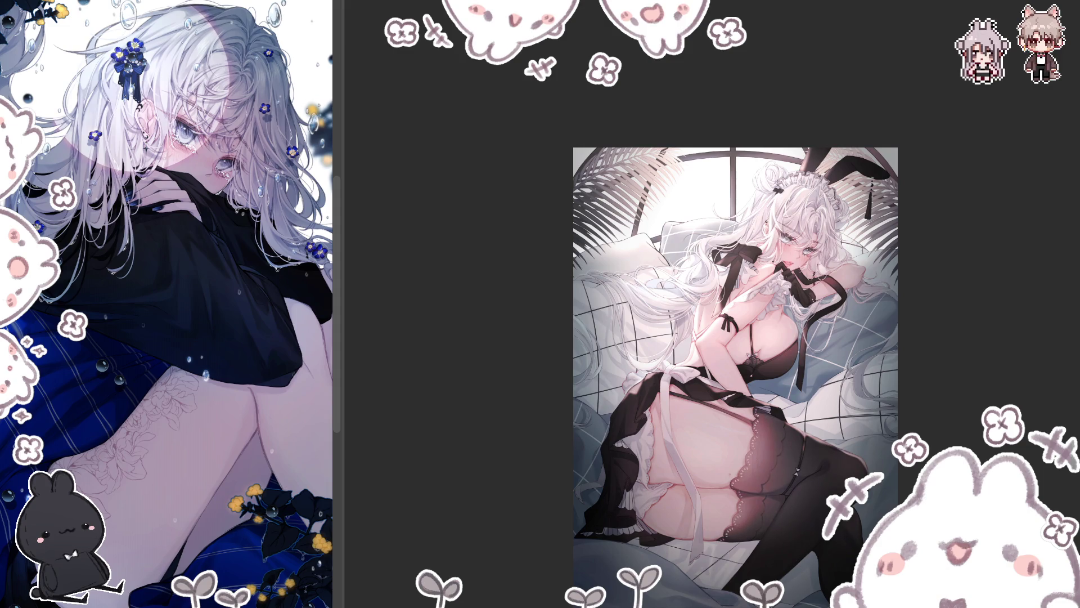
key("ctrl+shift+z")
key("ctrl+z")
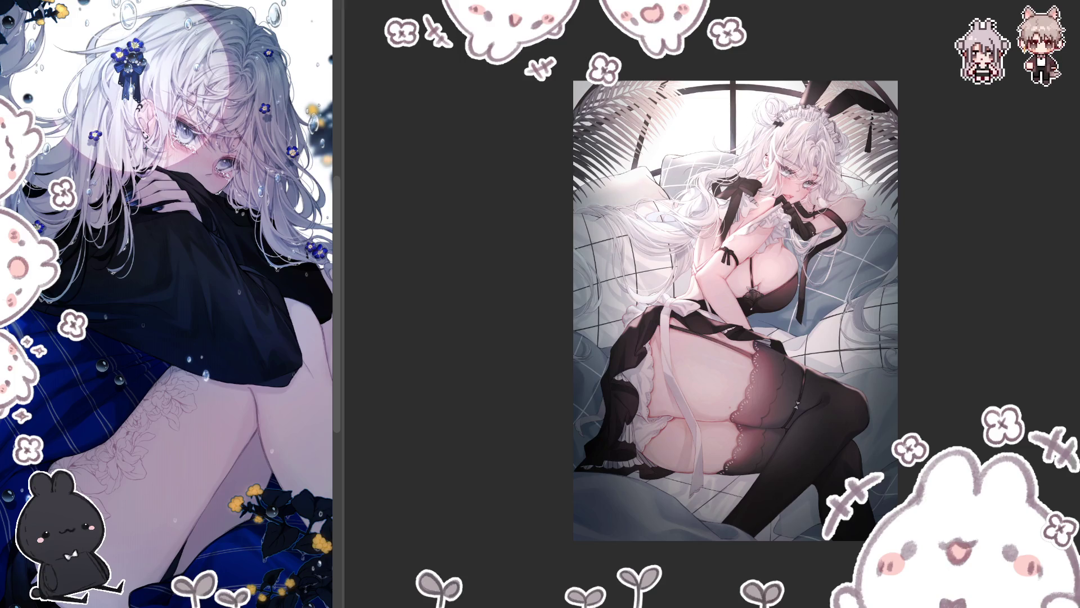
key("h")
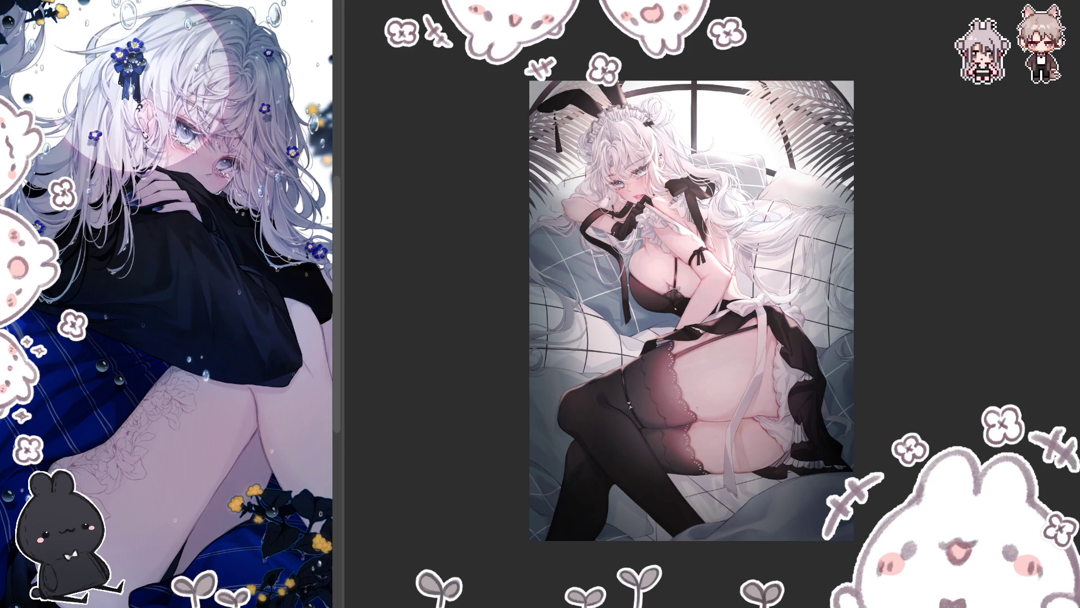
- Zoom in close and pan to centre the girl's face and chest
scroll(598, 145, "up", 3)
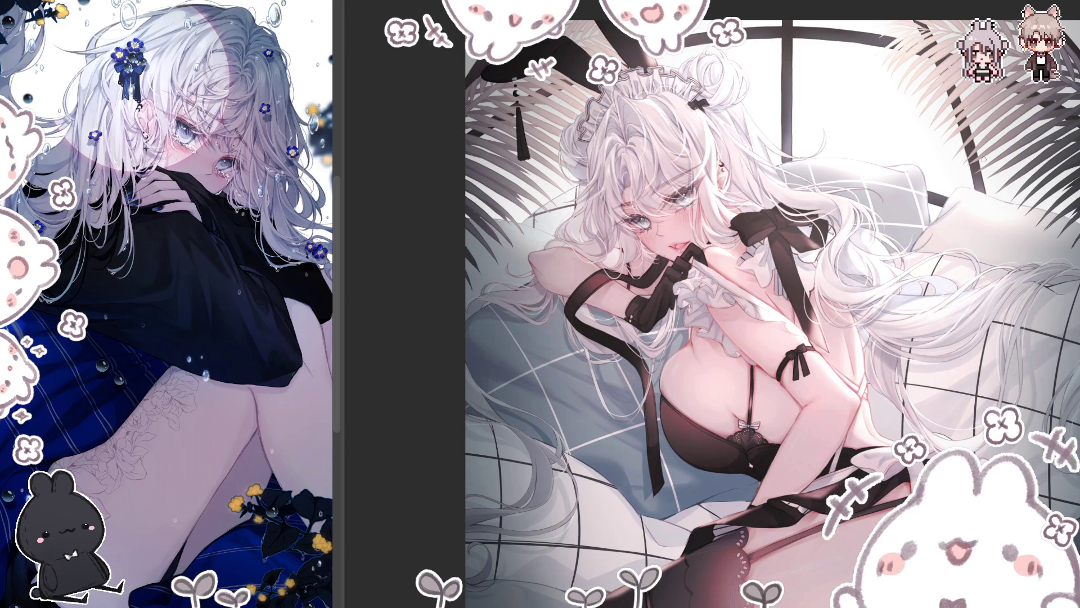
scroll(686, 314, "right", 4)
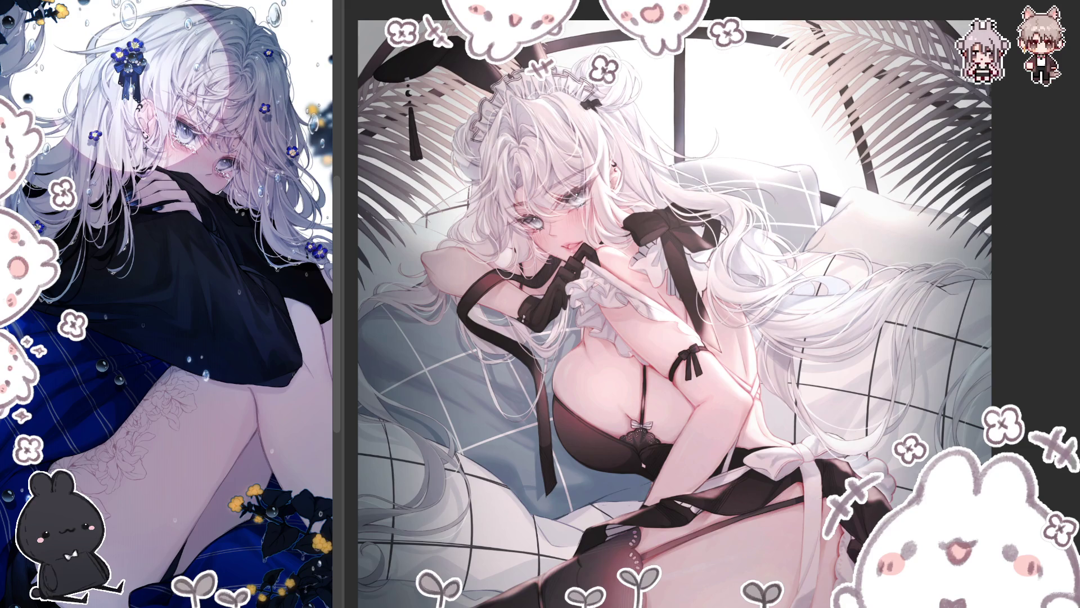
- Flip the canvas horizontally to recheck the illustration
key("h")
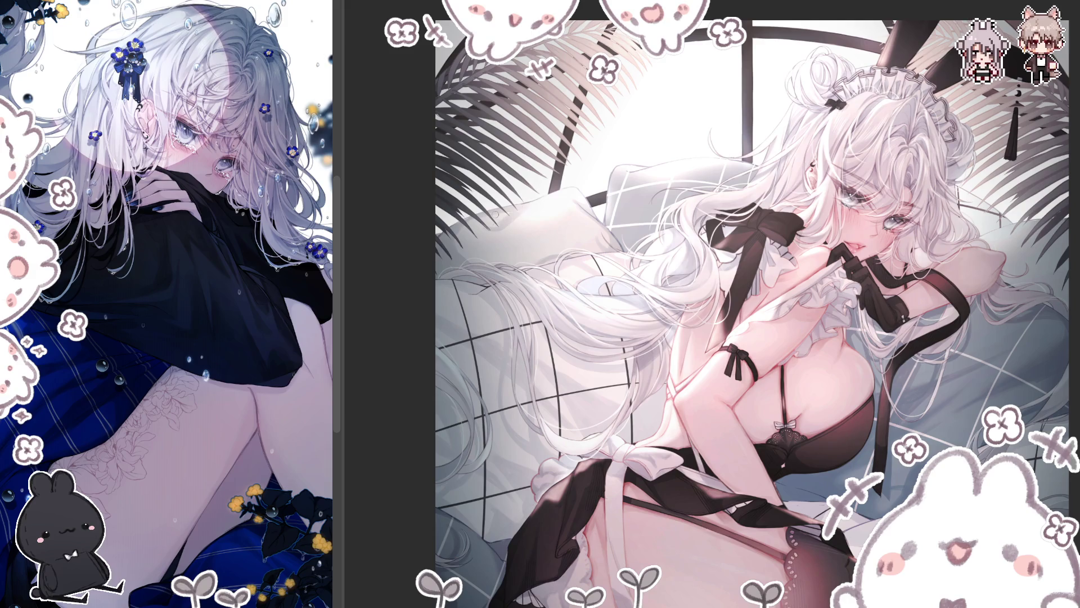
- Unflip the canvas view with M and shrink the brush with [ for detail work
key("m")
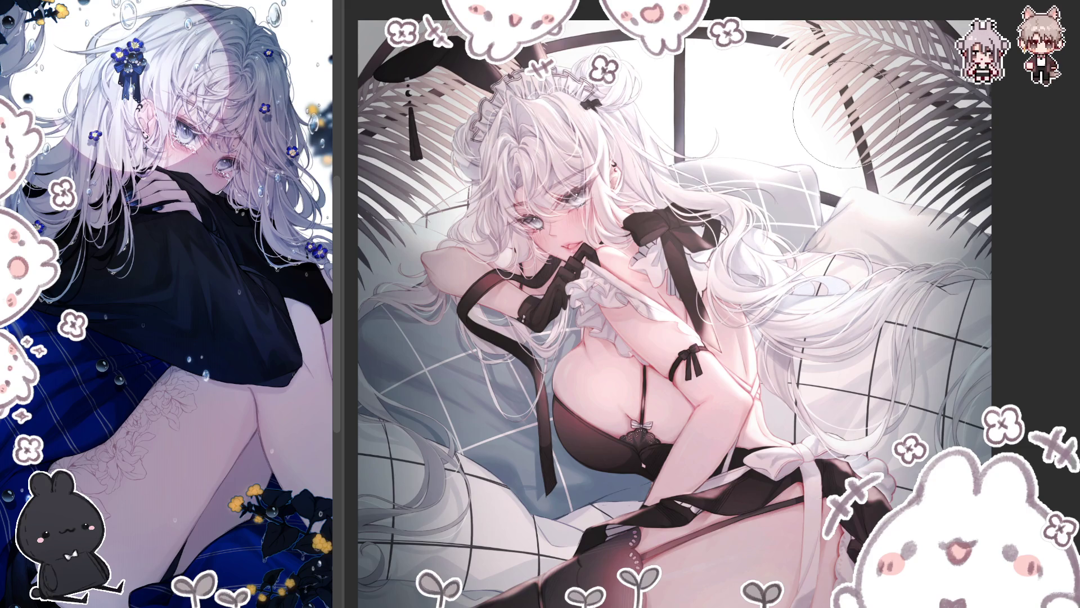
key("[")
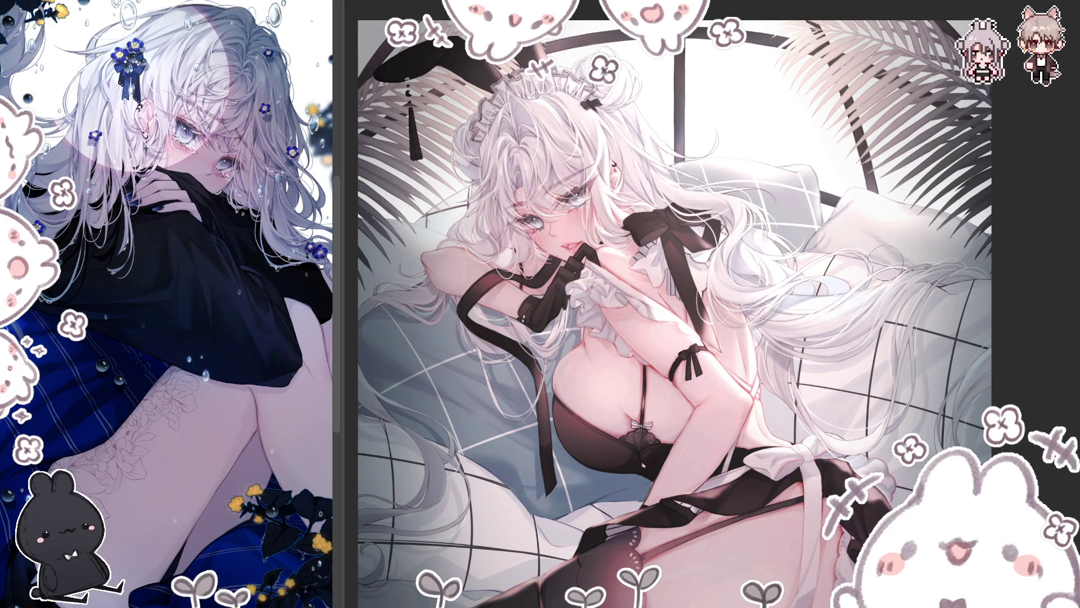
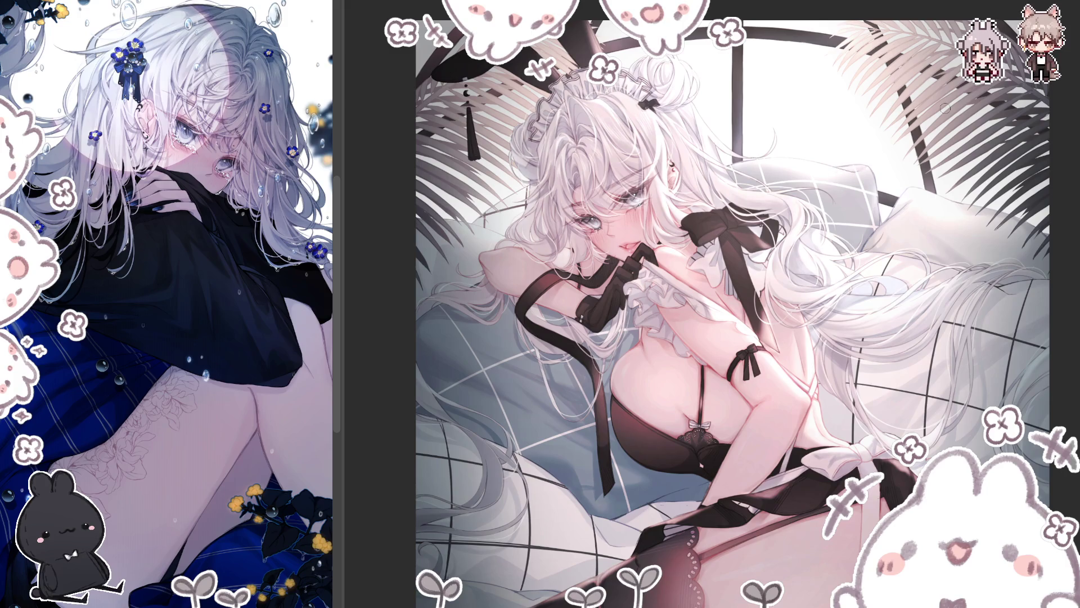
- Flip the canvas view horizontally with H to check the maid illustration's balance
key("h")
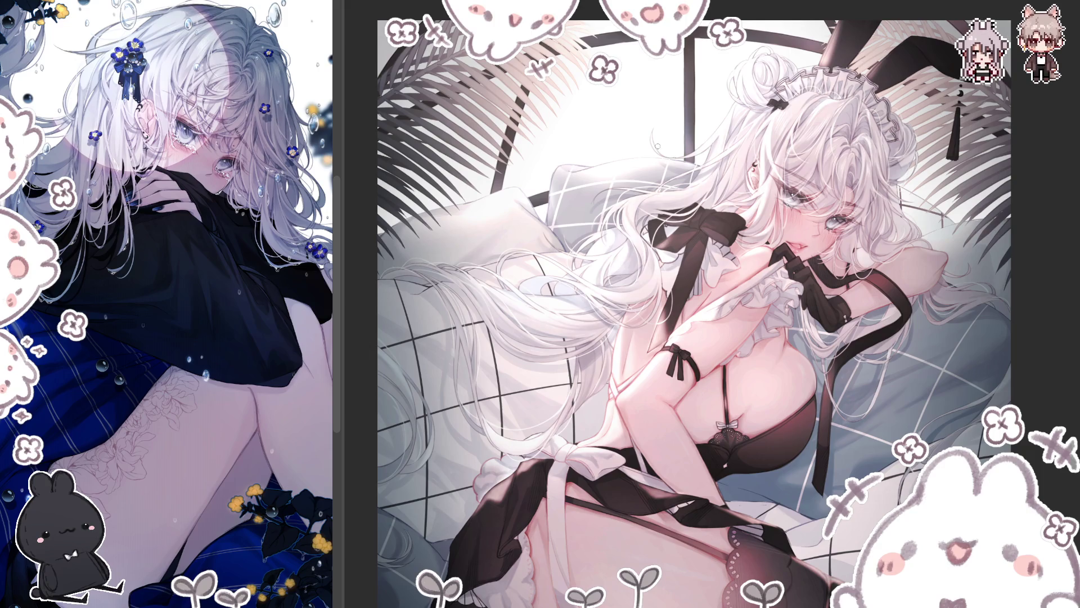
- Unflip the view and zoom out to see the whole maid illustration with legs and leaves
key("h")
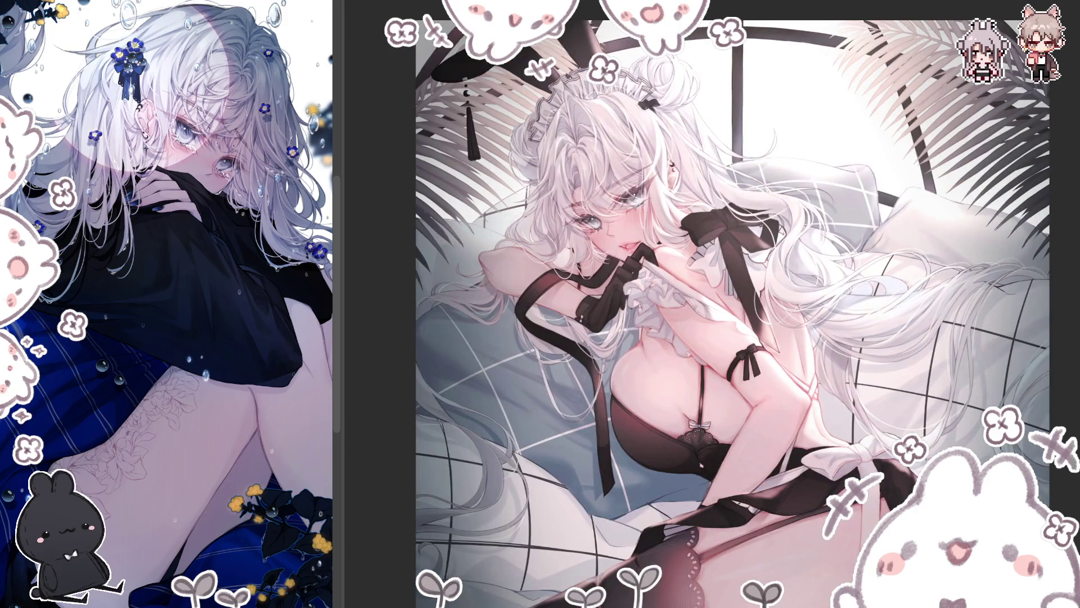
key("ctrl+minus")
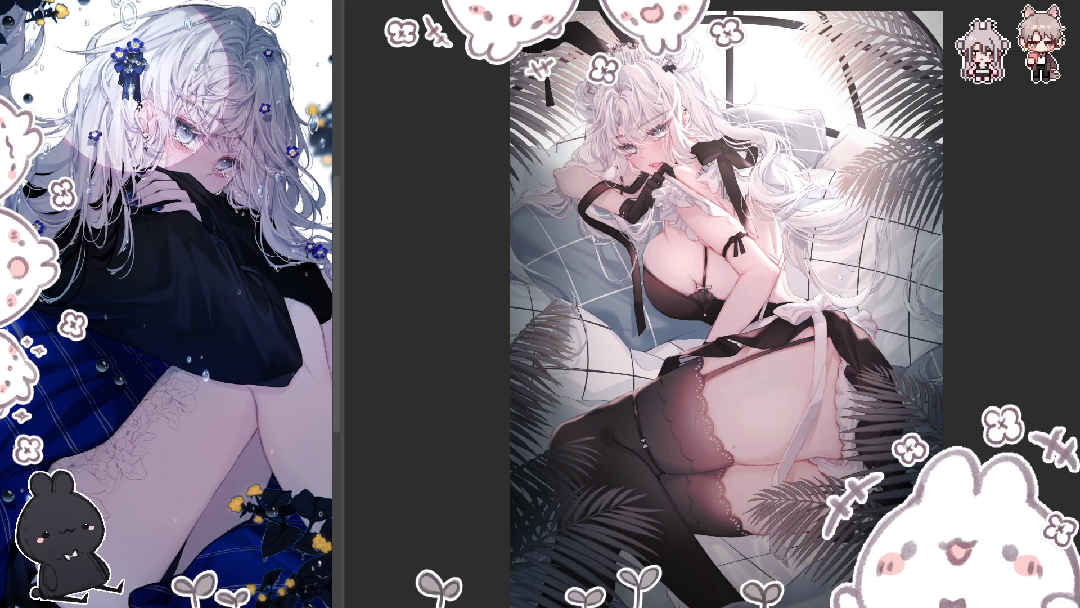
- Scroll across the canvas while refining the reclining maid among the pillows and palm leaves
scroll(1057, 256, "down", 2)
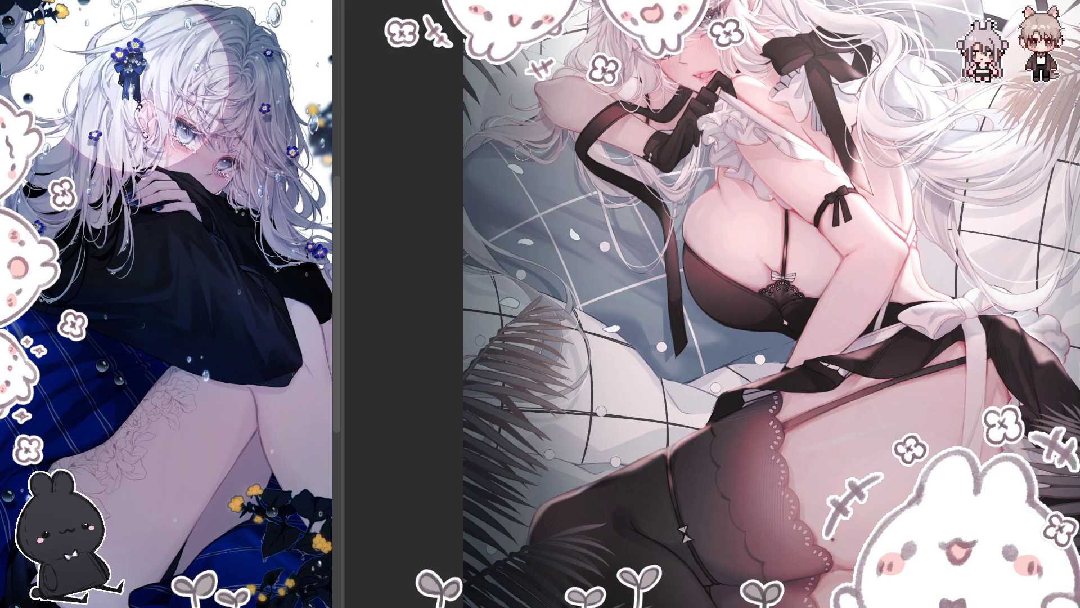
- Lasso a small pillow patch and shift it up and to the left
mouse_move(534, 217)
left_mouse_down()
mouse_move(500, 244)
mouse_move(544, 225)
mouse_move(502, 211)
mouse_move(533, 187)
left_mouse_up()
left_click(582, 279)
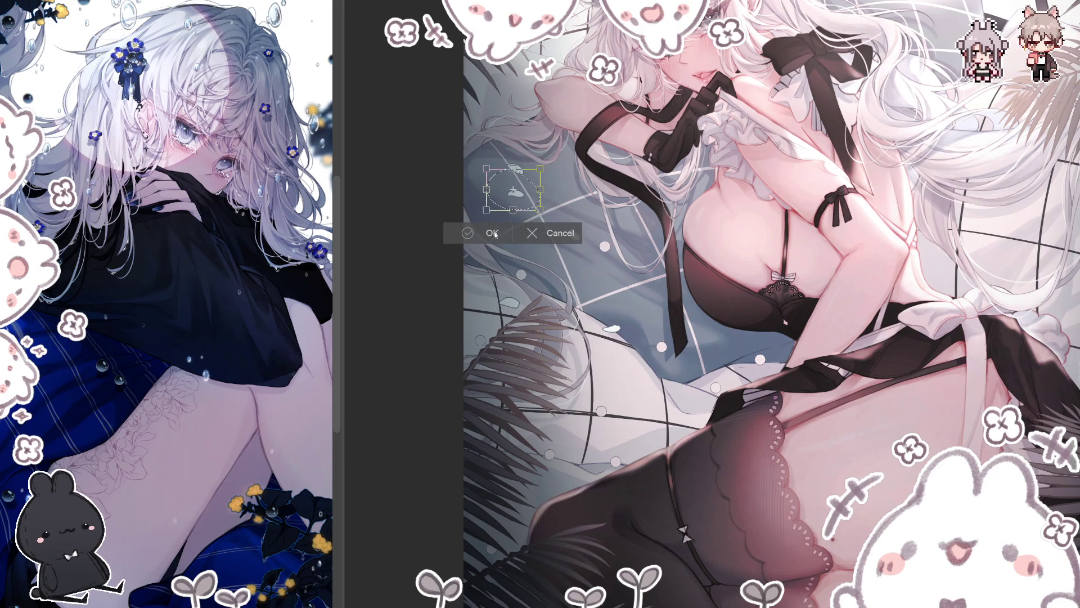
key("Return")
left_click(645, 141)
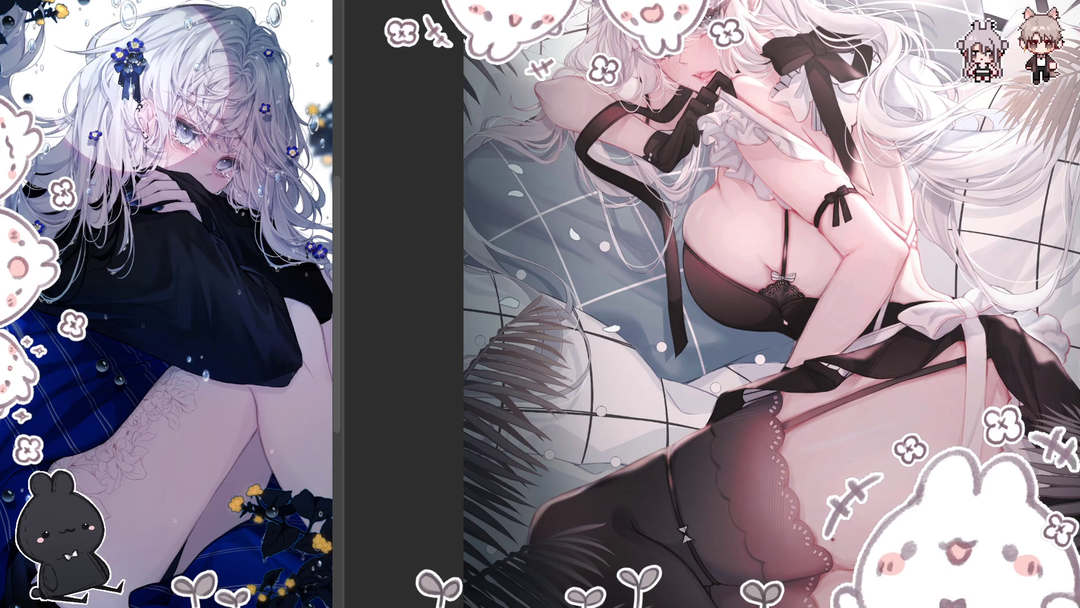
- Add a short white highlight stroke and a small white dab near the girl's hair
left_click_drag(999, 234, 1008, 226)
left_click(988, 252)
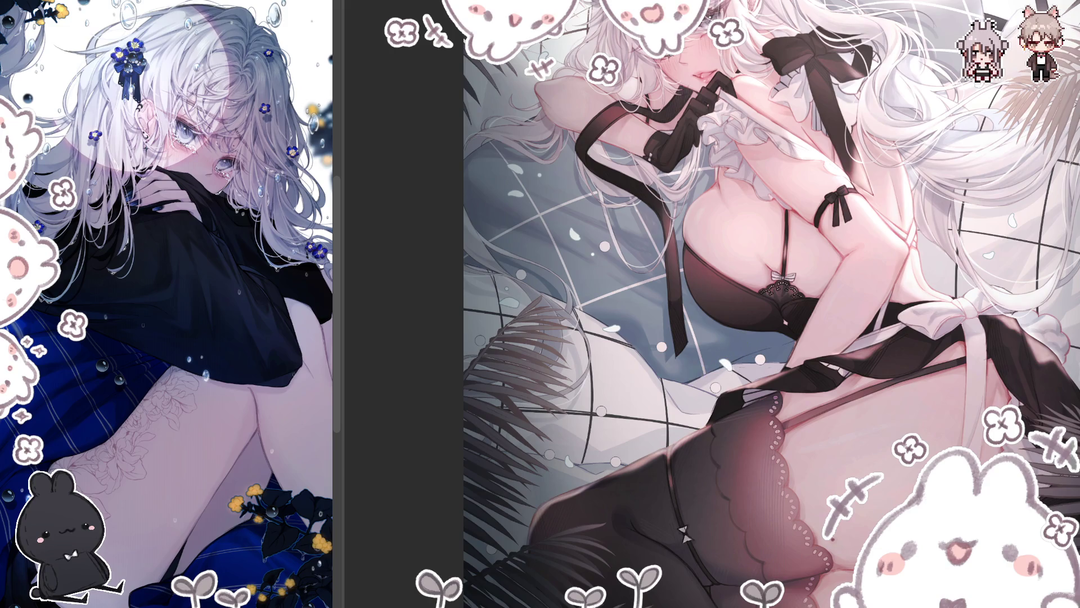
scroll(692, 264, "down", 4)
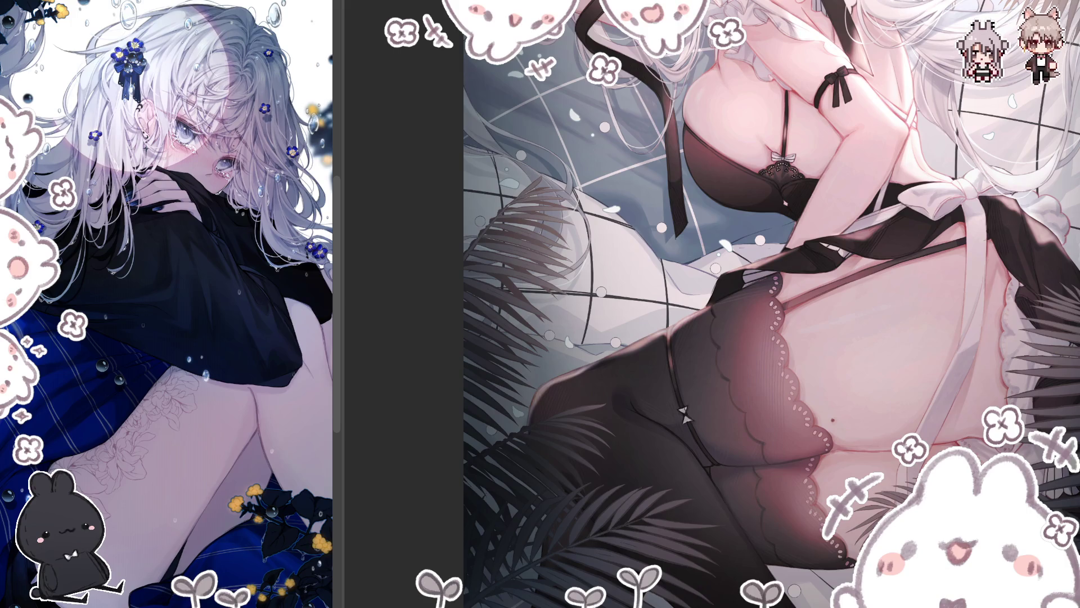
- Mirror the view, then zoom in on the stocking lace on the thighs
scroll(534, 446, "down", 2)
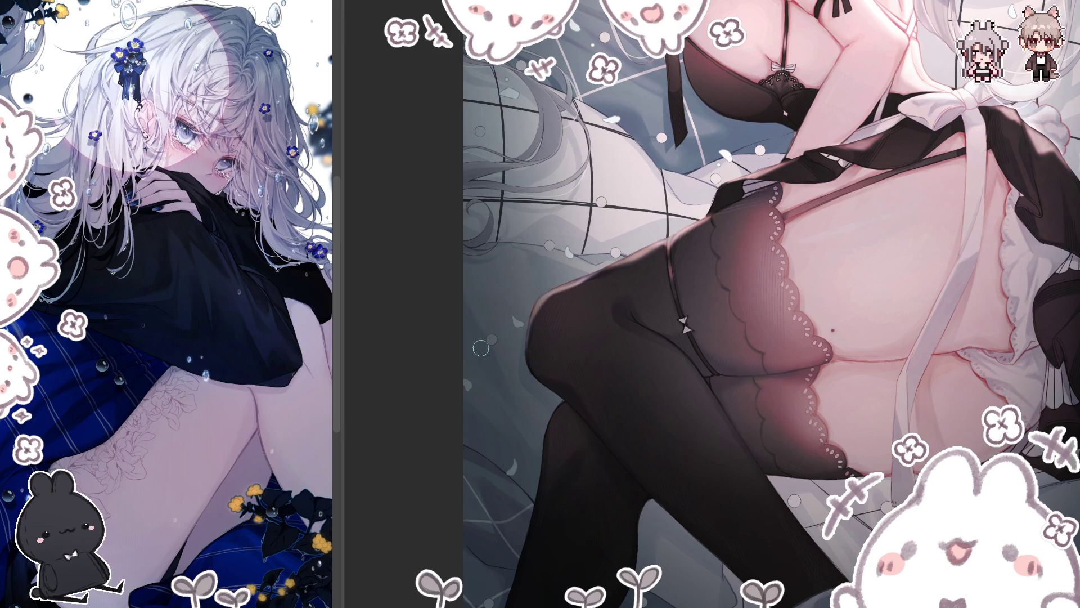
scroll(481, 348, "down", 3)
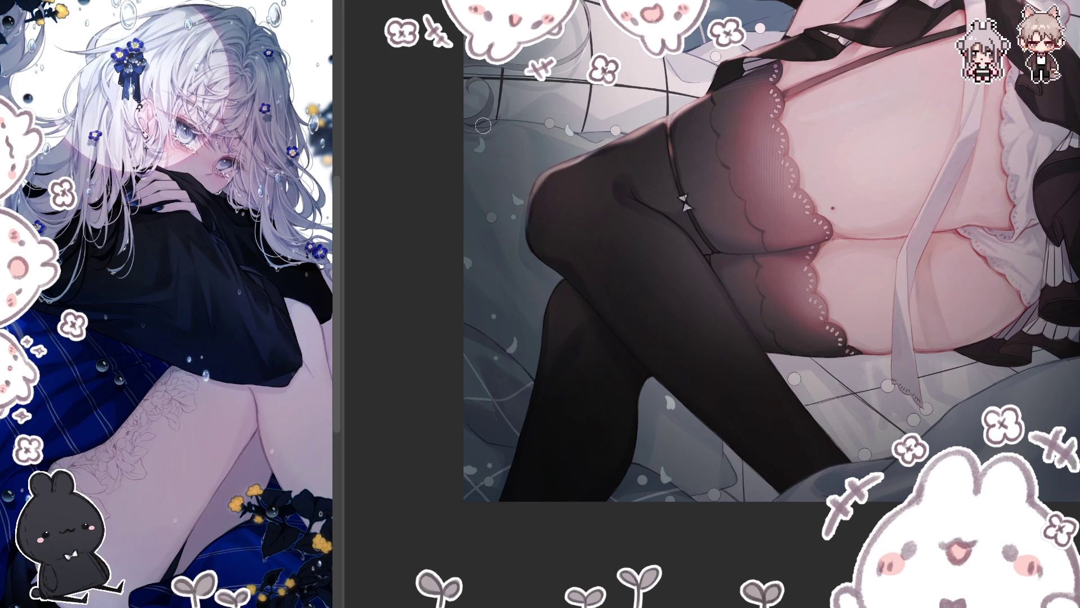
scroll(722, 314, "down", 3)
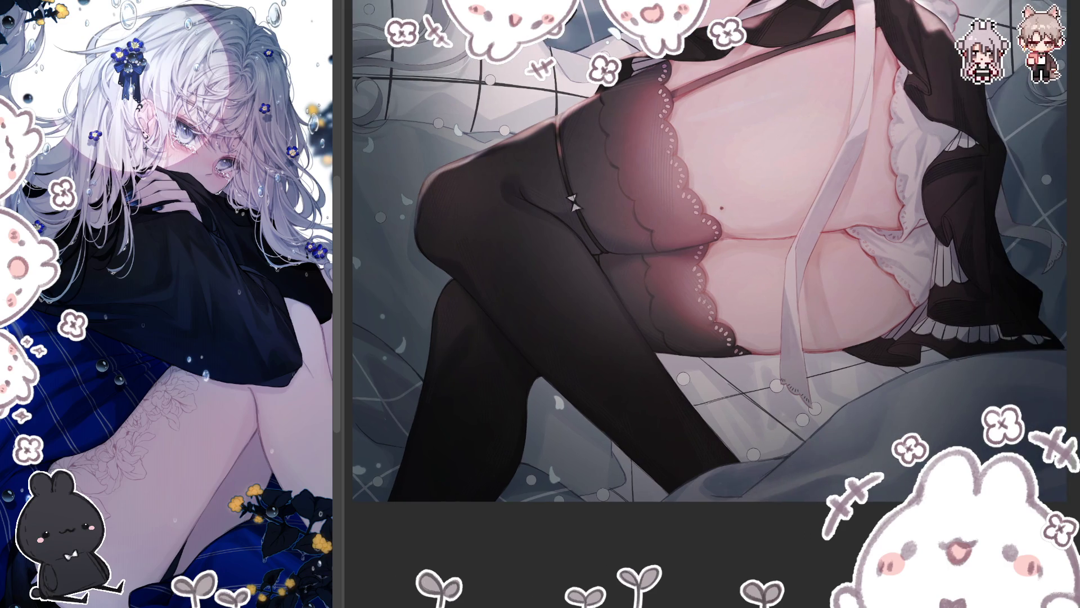
key("m")
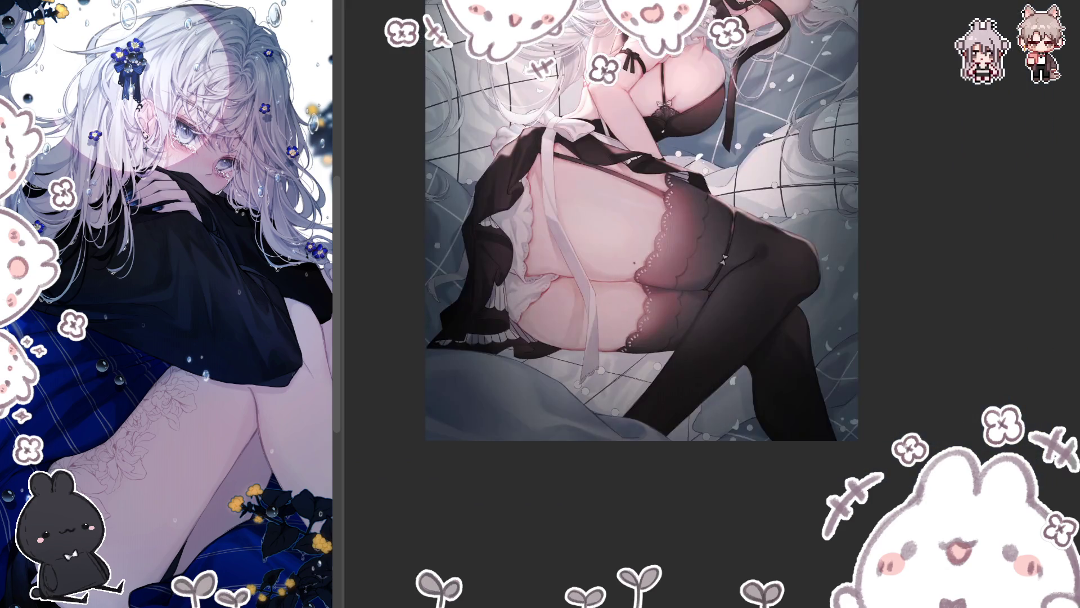
scroll(625, 342, "up", 3)
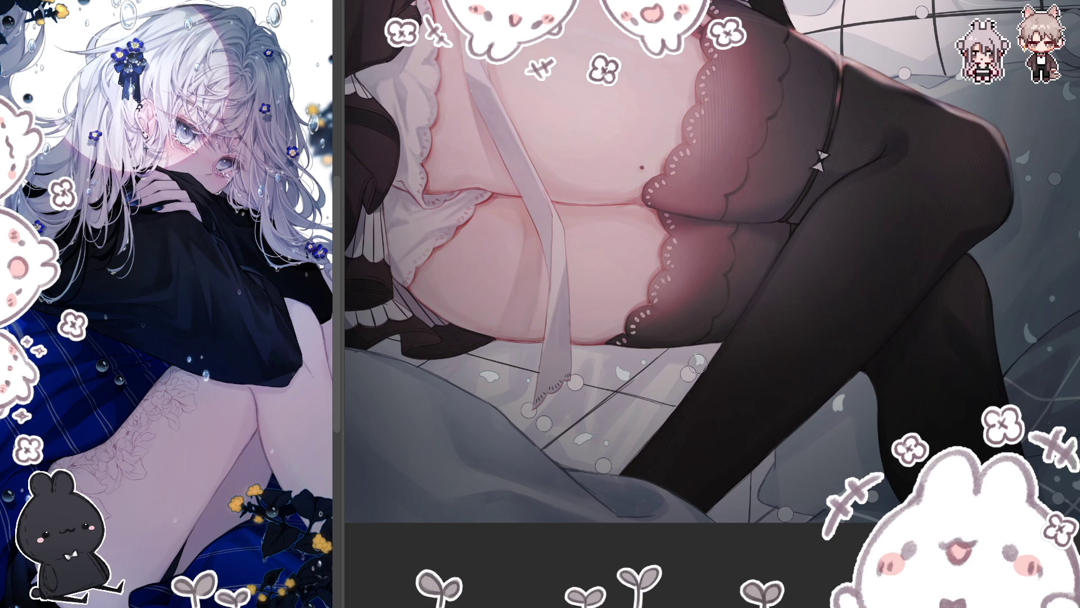
scroll(704, 388, "down", 3)
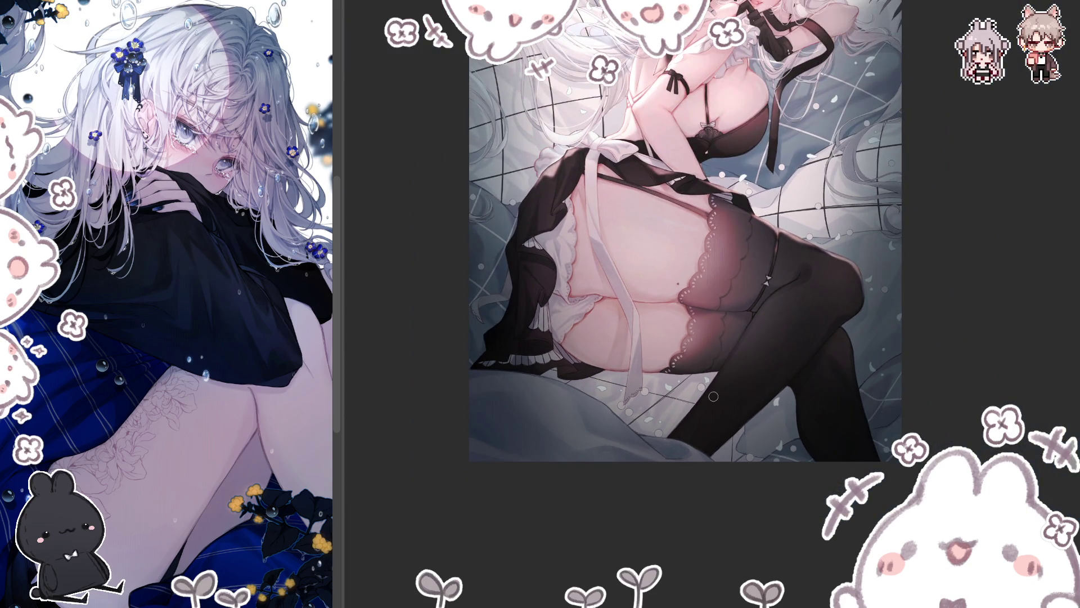
- Inspect the stockings and skirt ruffles, unflip the view, and zoom out slightly to the image edges
scroll(474, 255, "up", 2)
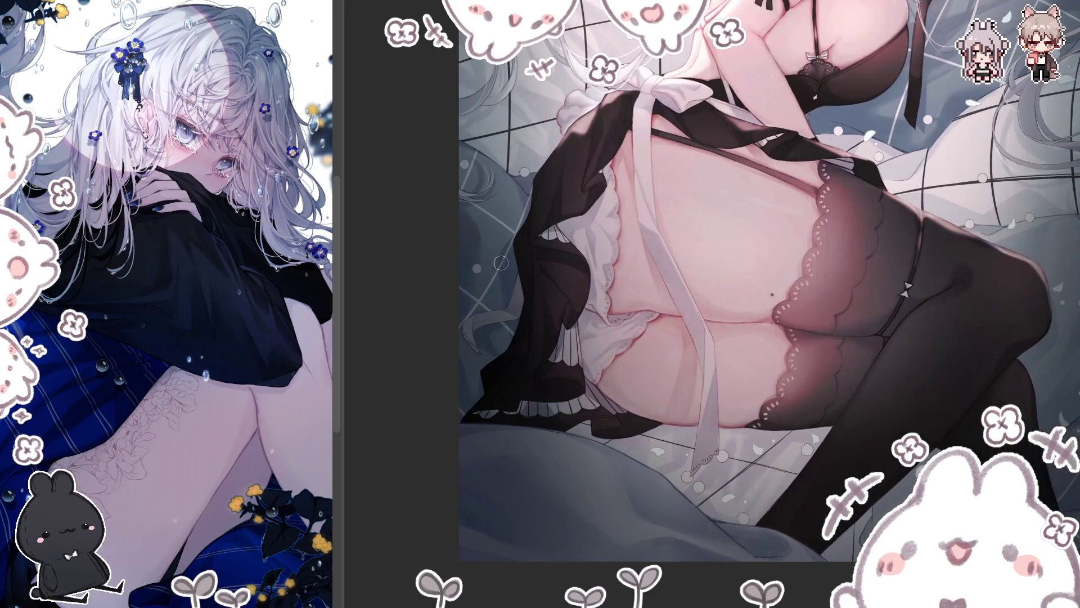
scroll(473, 281, "up", 2)
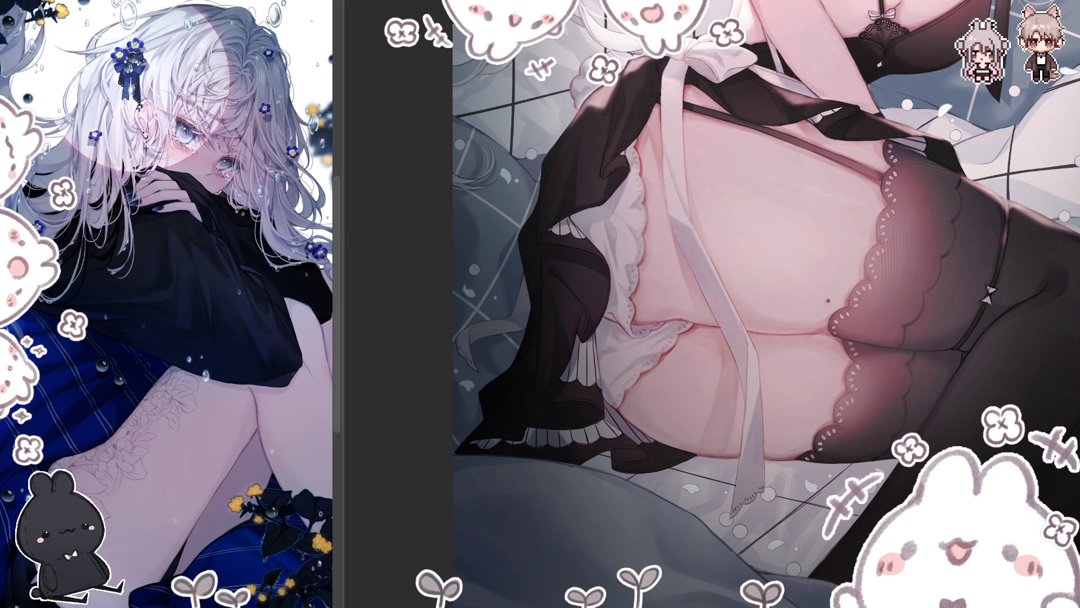
key("h")
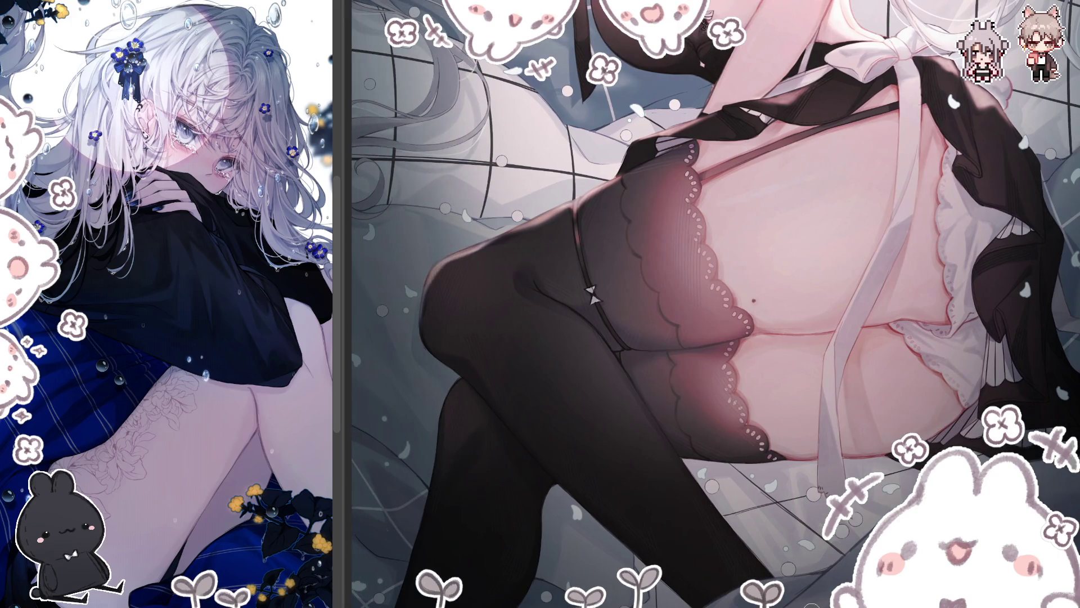
key("ctrl+minus")
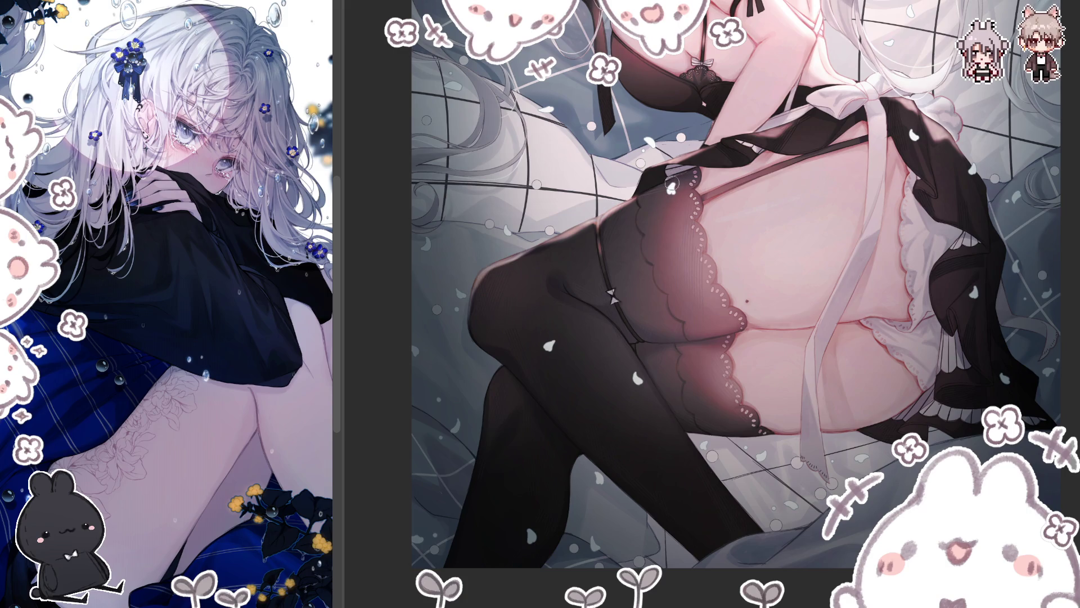
- Scroll the view to show the girl's upper body and chest above the stockinged legs
scroll(678, 171, "up", 3)
scroll(834, 270, "up", 1)
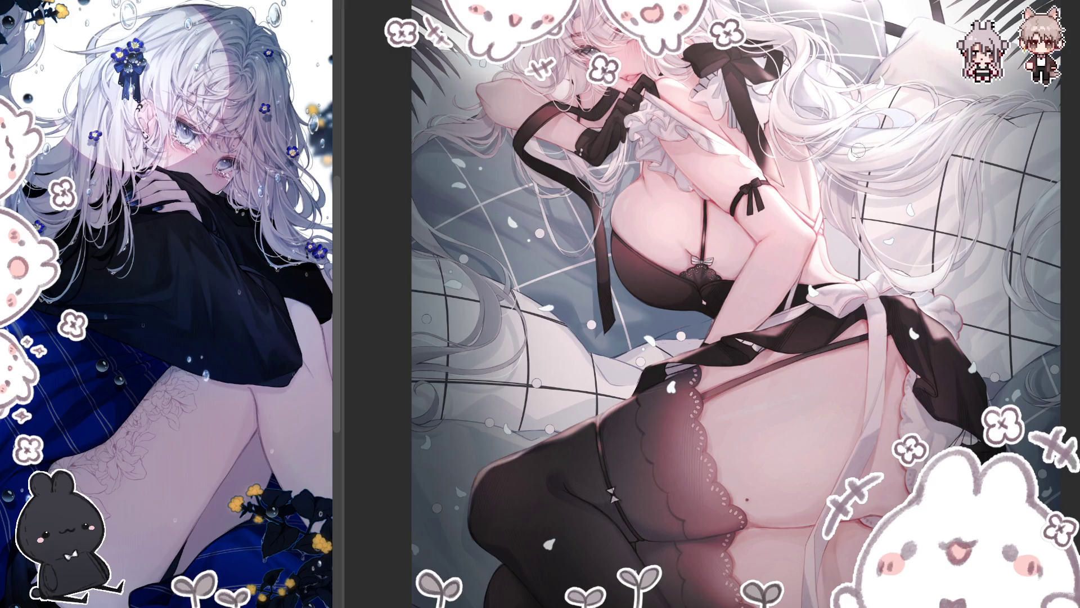
- Pan up to the face, then zoom out to show everything from the bunny-eared headband to the legs
left_click_drag(858, 151, 858, 233)
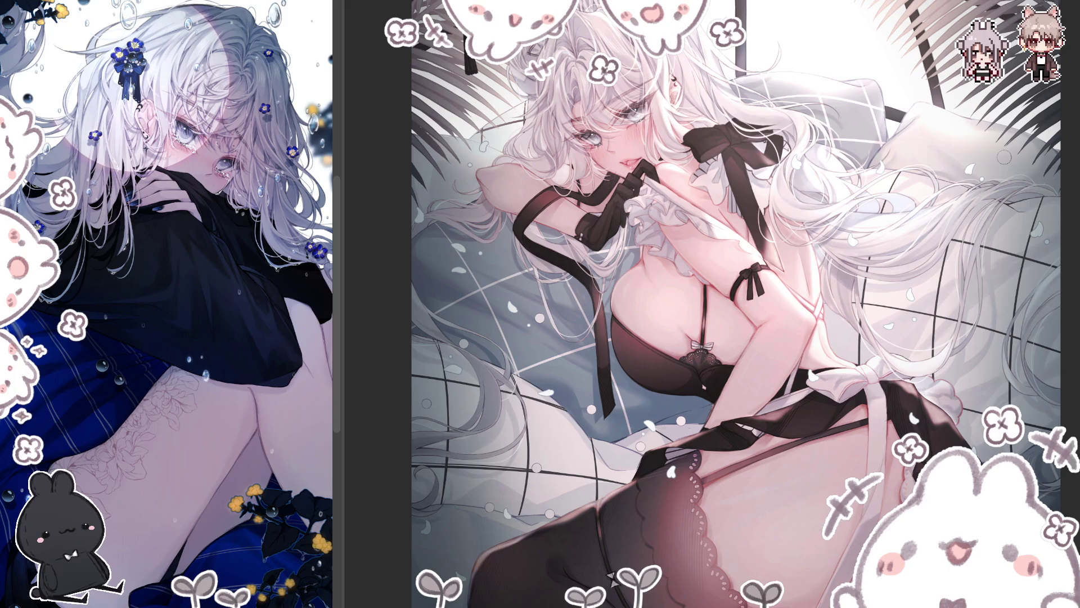
scroll(893, 270, "down", 5)
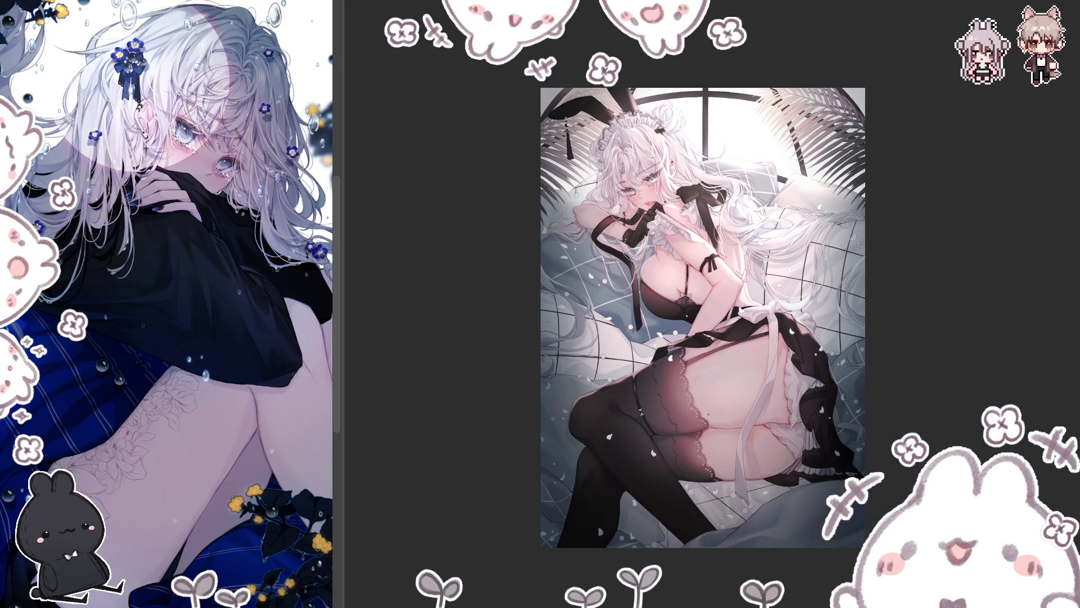
- Flip the view, zoom in on the face, hair and ribbons, then zoom back out
key("h")
scroll(554, 333, "up", 3)
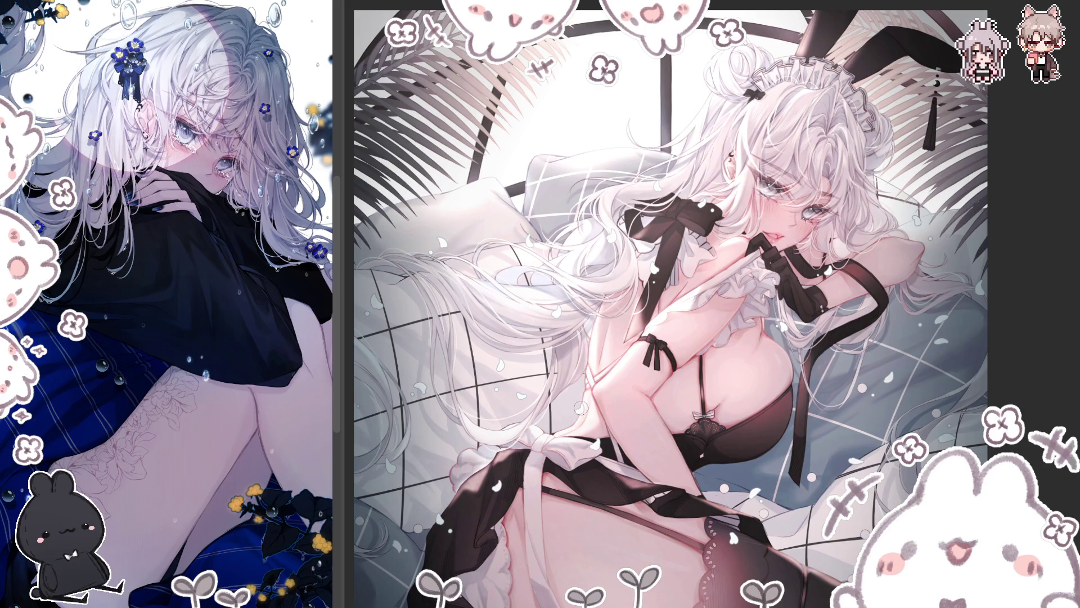
key("ctrl+minus")
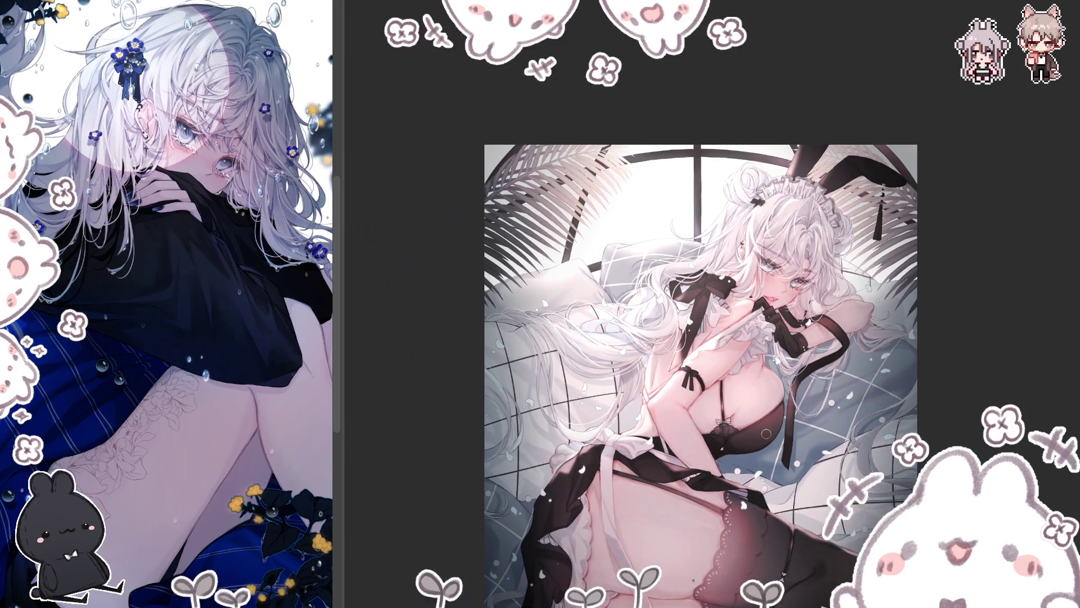
- Mirror the view, fit the whole illustration with Ctrl+0, then zoom in to check composition
key("h")
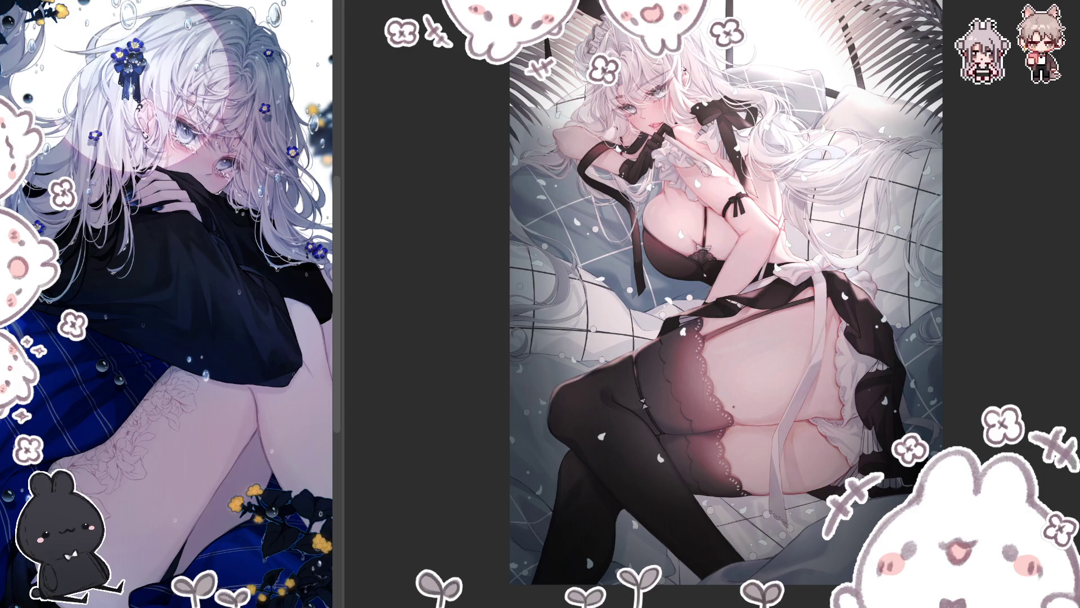
key("h")
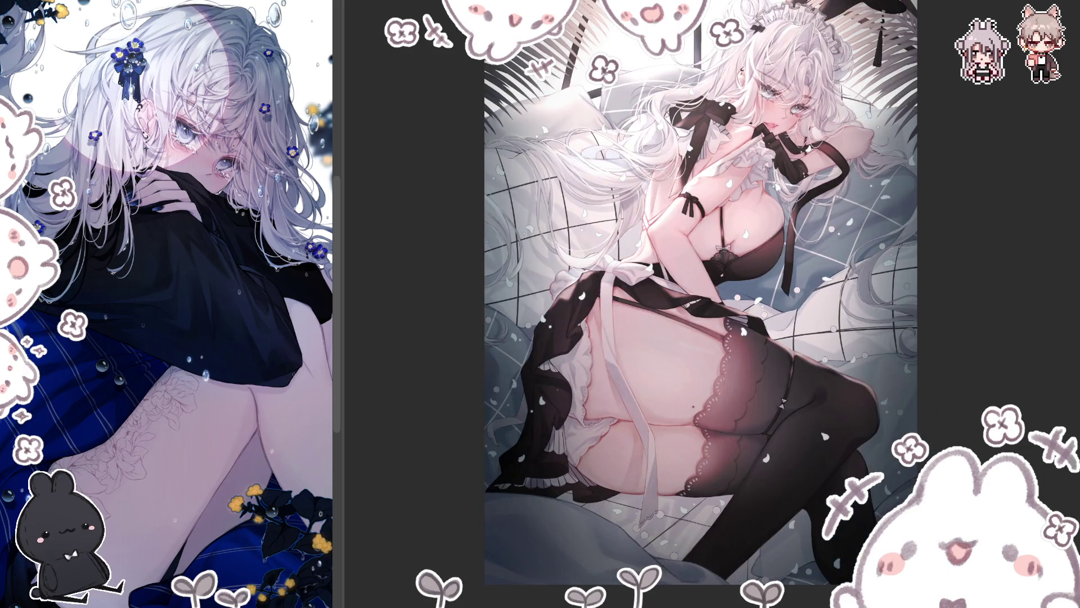
key("ctrl+0")
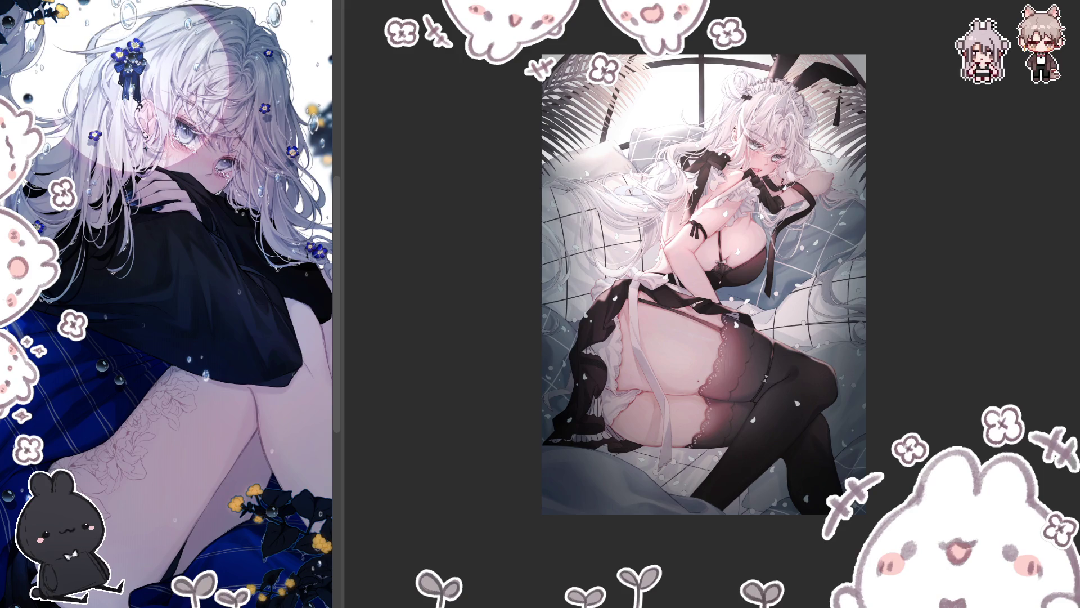
scroll(769, 269, "up", 3)
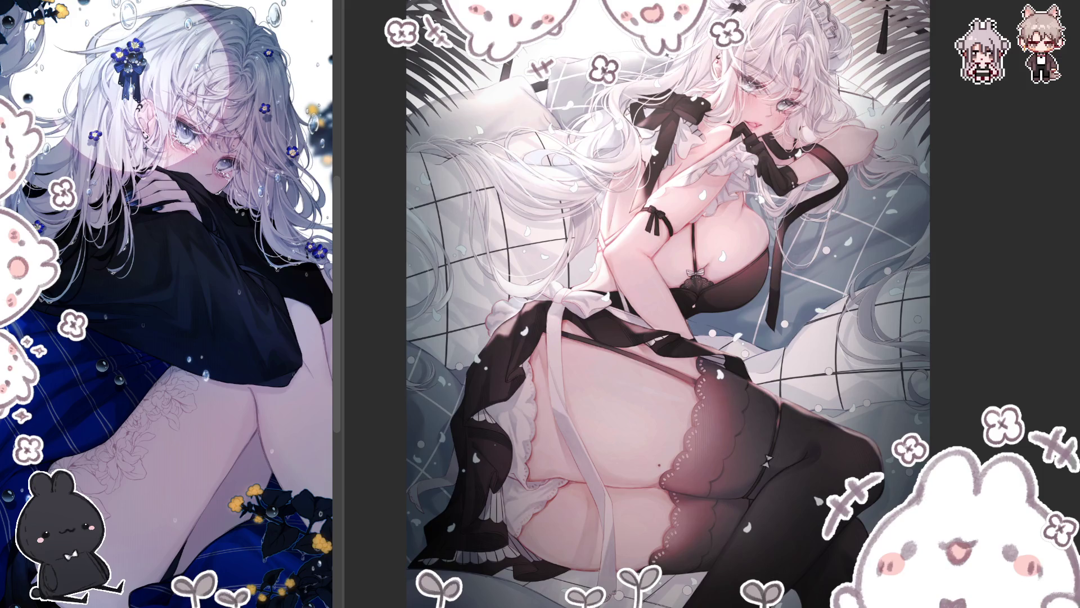
- Mirror the canvas horizontally back to its original orientation
key("h")
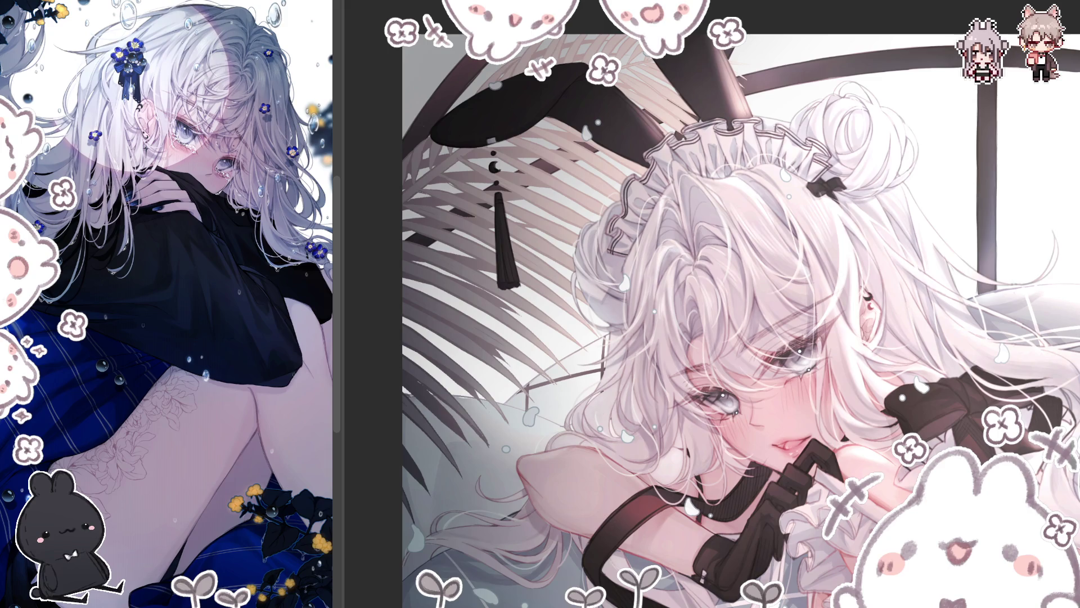
- Mirror the canvas, fit it to the window, and frame the upper body with window and palms
key("h")
key("ctrl+0")
scroll(598, 278, "up", 3)
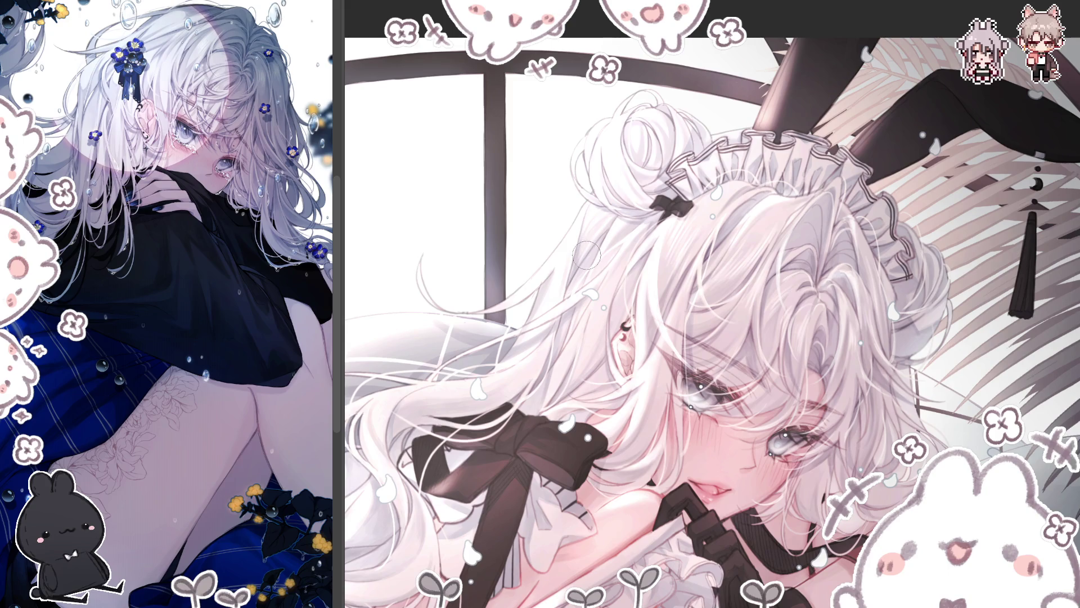
scroll(638, 425, "down", 3)
scroll(639, 424, "down", 1)
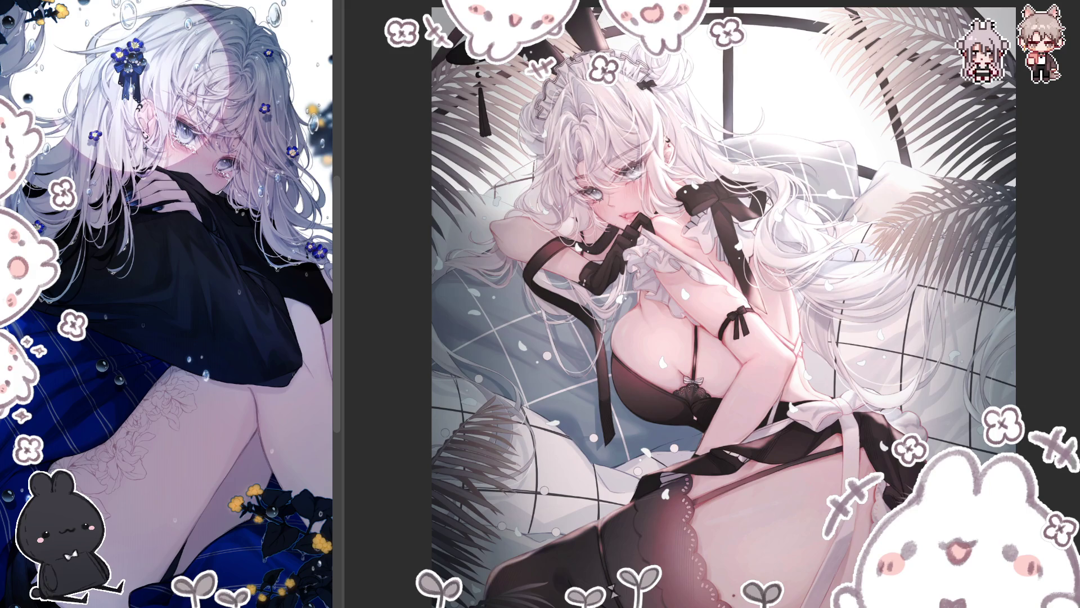
- Mirror the canvas horizontally and zoom in close on the face, ribbons and chest
scroll(681, 285, "down", 2)
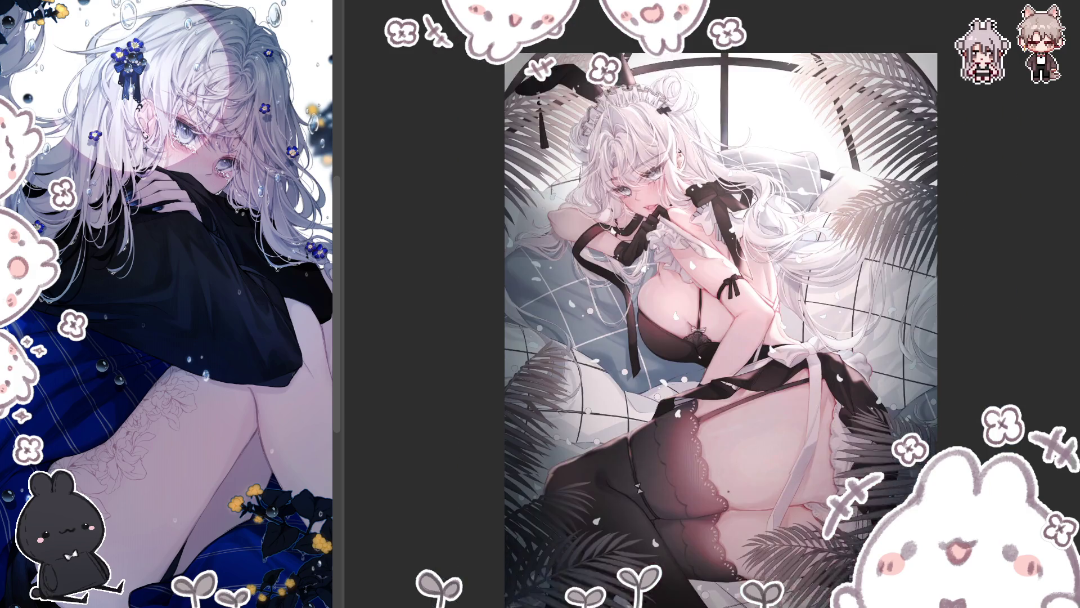
key("h")
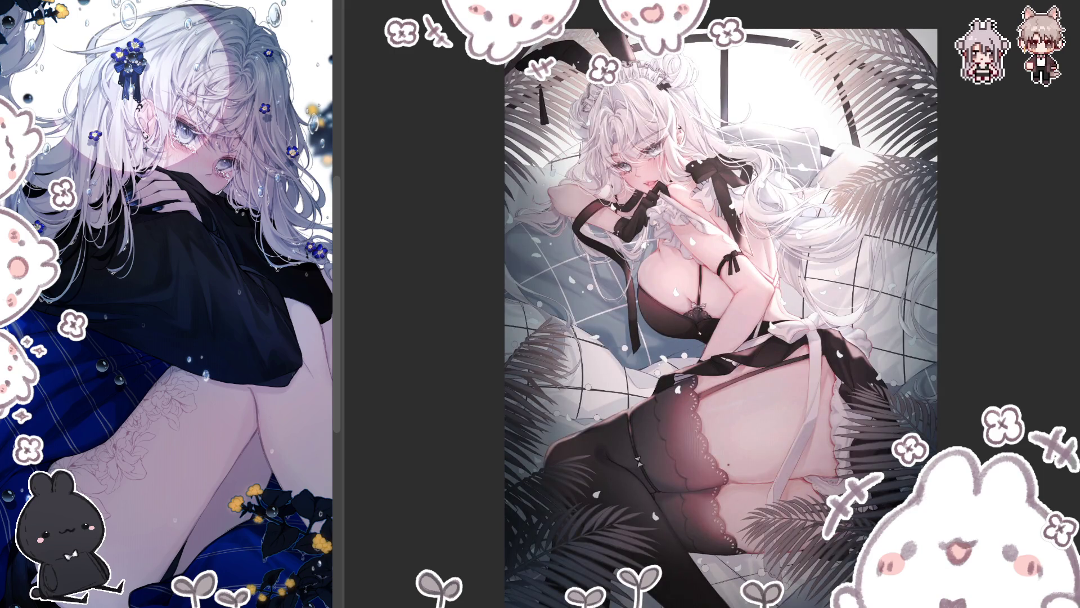
scroll(754, 63, "up", 1)
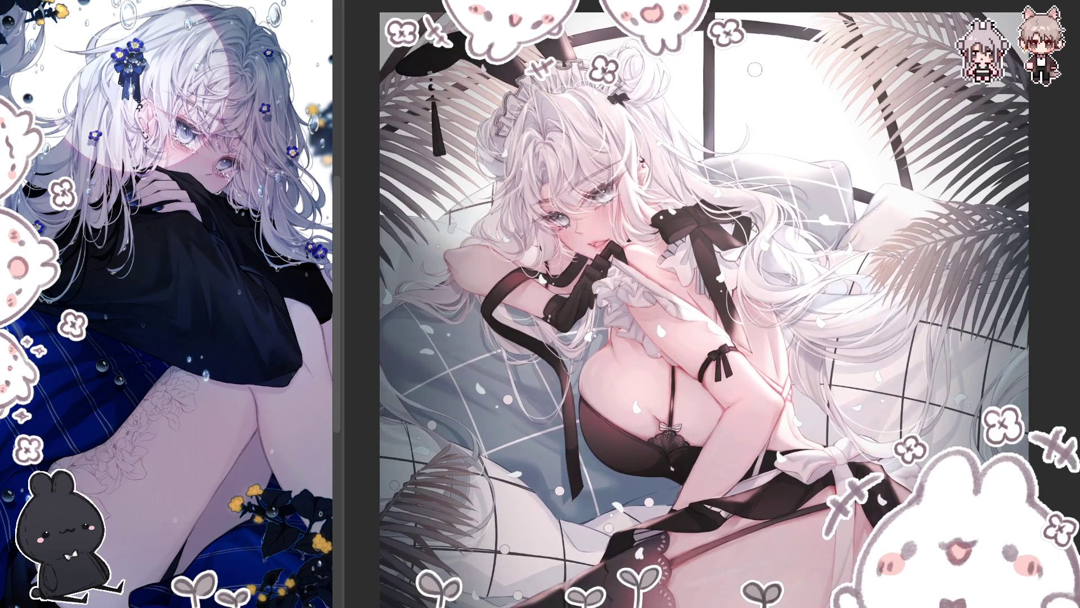
scroll(755, 63, "up", 1)
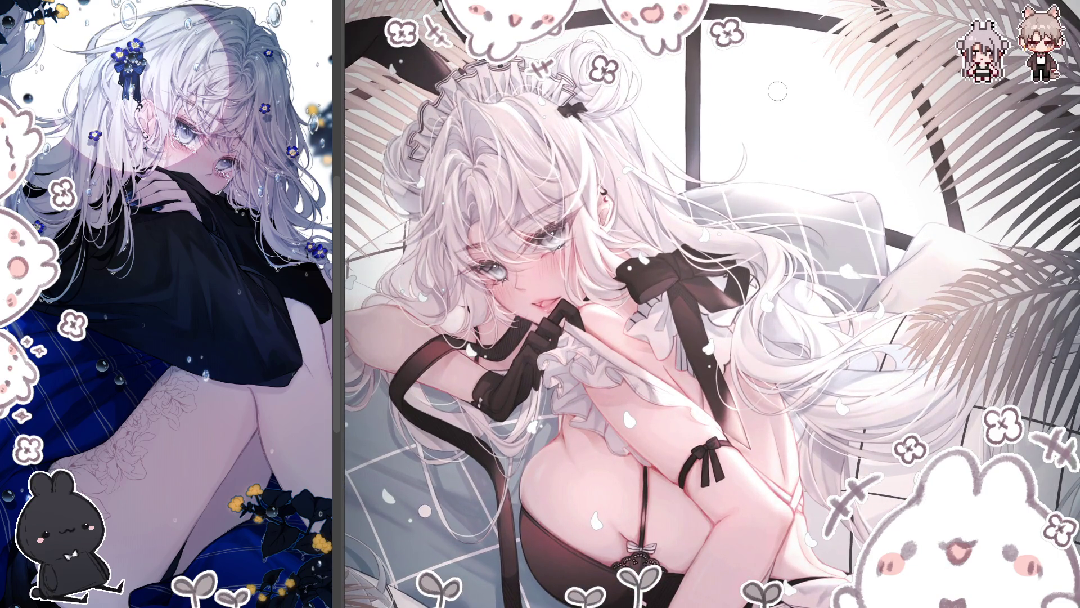